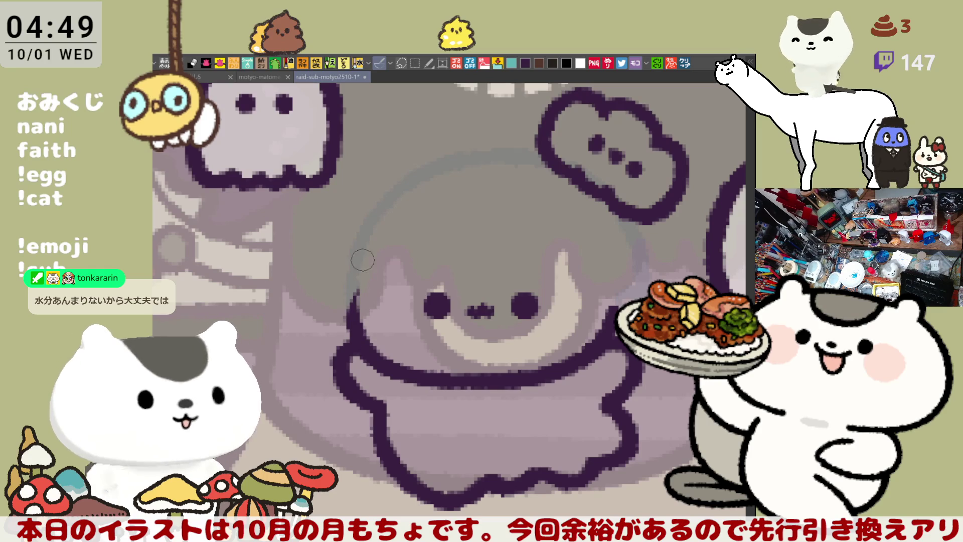
Extend the left face outline upward and try the curved fringe stroke across the forehead.
left_click_drag(362, 259, 354, 328)
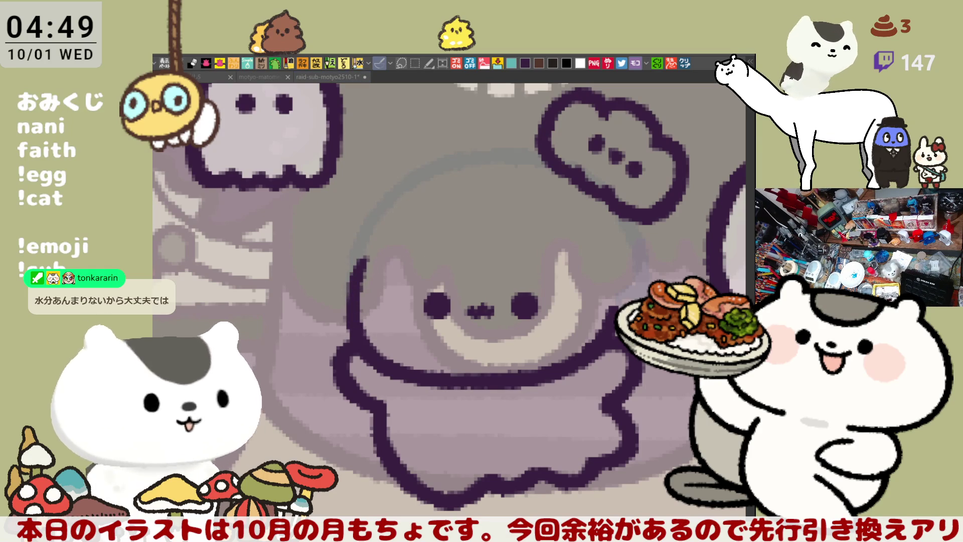
left_click_drag(470, 200, 494, 263)
key("ctrl+z")
mouse_move(470, 200)
left_mouse_down()
mouse_move(464, 266)
mouse_move(490, 261)
left_mouse_up()
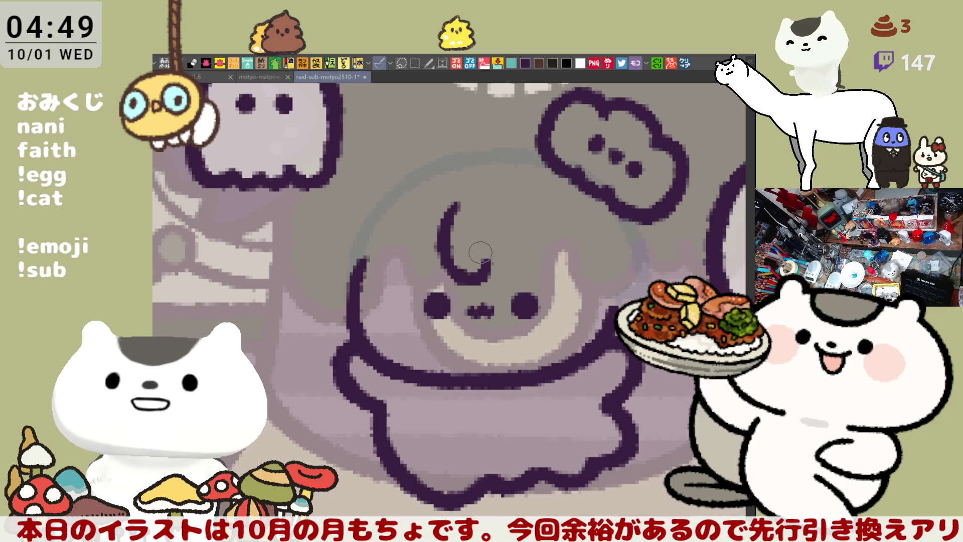
key("ctrl+z")
mouse_move(466, 187)
left_mouse_down()
mouse_move(431, 242)
mouse_move(496, 282)
mouse_move(522, 271)
mouse_move(531, 249)
mouse_move(449, 213)
mouse_move(494, 268)
mouse_move(524, 253)
left_mouse_up()
key("ctrl+z")
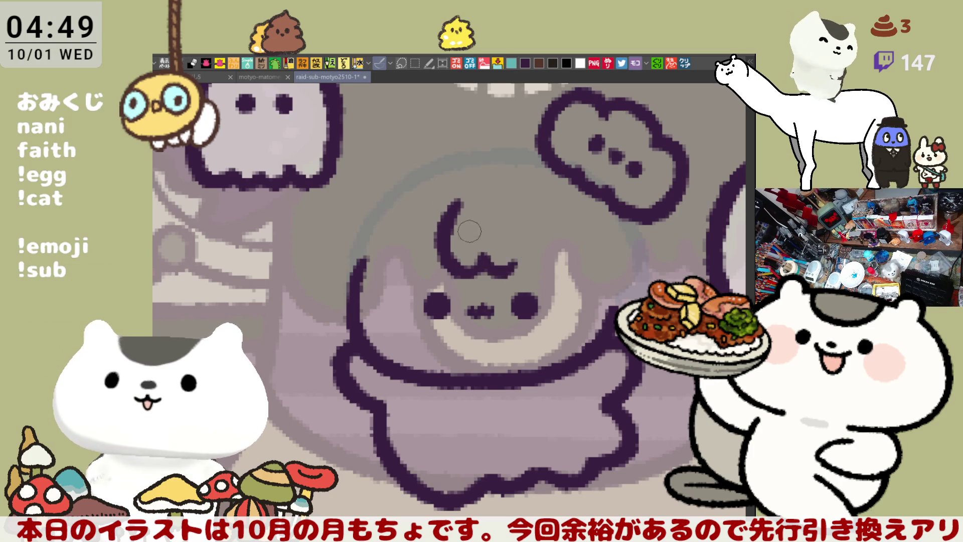
key("ctrl+z")
Draw the wavy fringe across the forehead, reworking its right end.
mouse_move(444, 205)
left_mouse_down()
mouse_move(471, 269)
mouse_move(504, 263)
left_mouse_up()
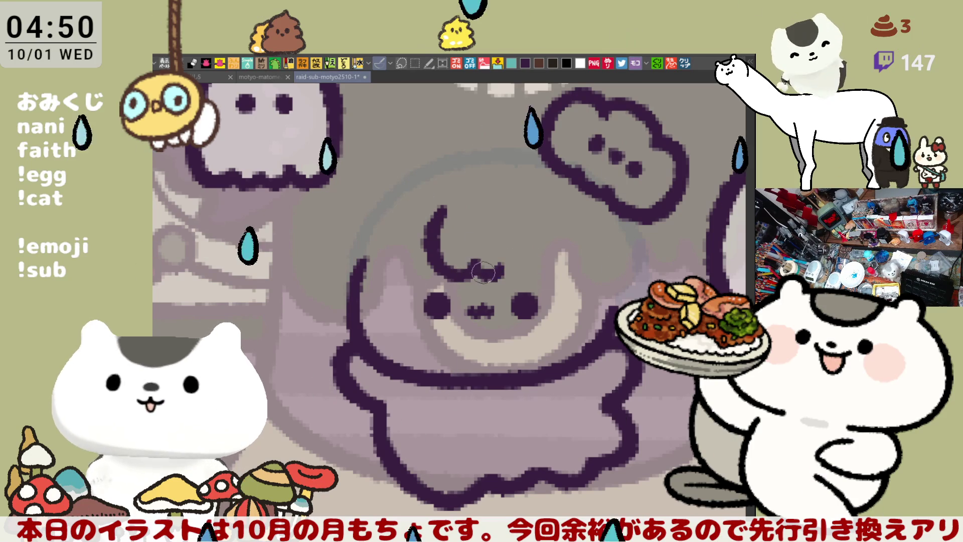
mouse_move(452, 268)
left_mouse_down()
mouse_move(512, 266)
mouse_move(557, 282)
mouse_move(525, 271)
left_mouse_up()
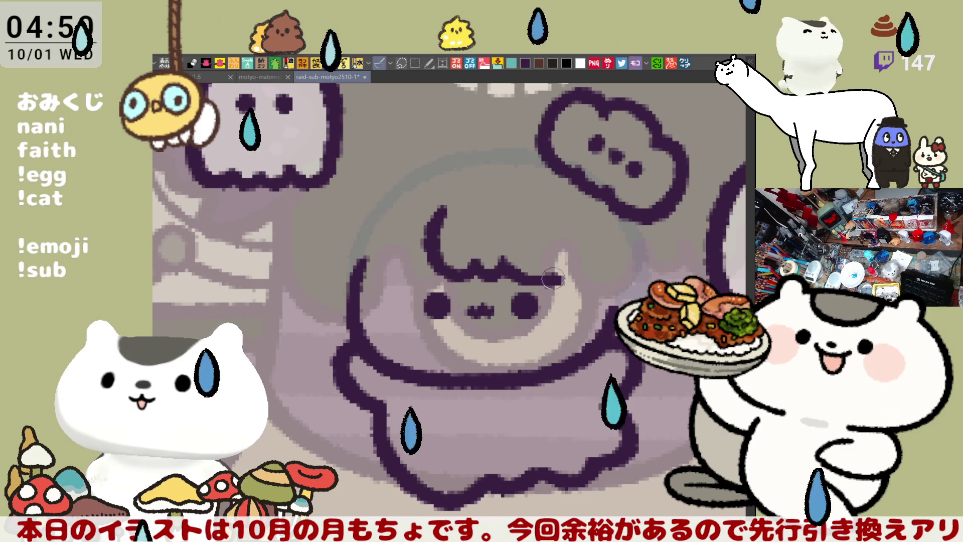
key("ctrl+z")
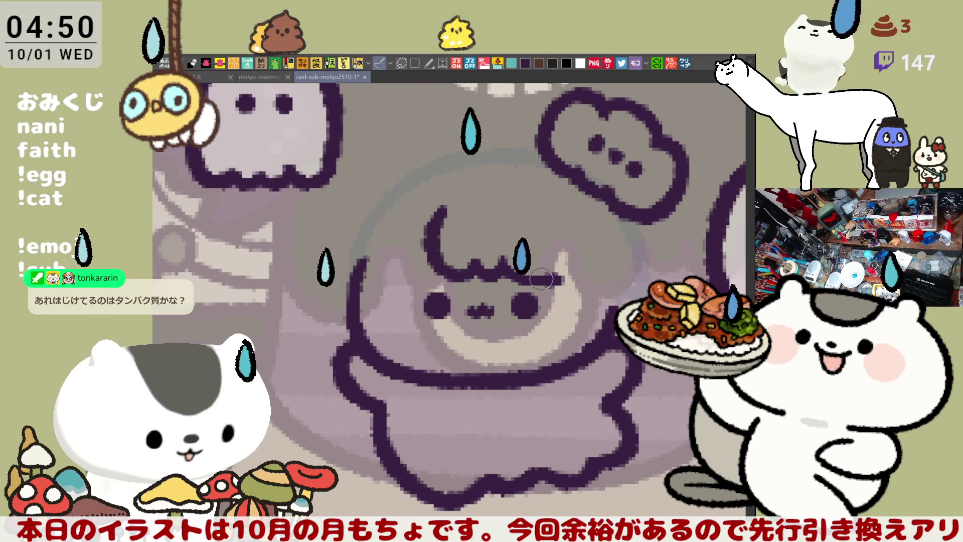
left_click_drag(501, 263, 559, 281)
key("ctrl+z")
key("ctrl+z")
key("ctrl+z")
mouse_move(512, 254)
left_mouse_down()
mouse_move(562, 280)
mouse_move(519, 274)
mouse_move(554, 276)
left_mouse_up()
key("ctrl+z")
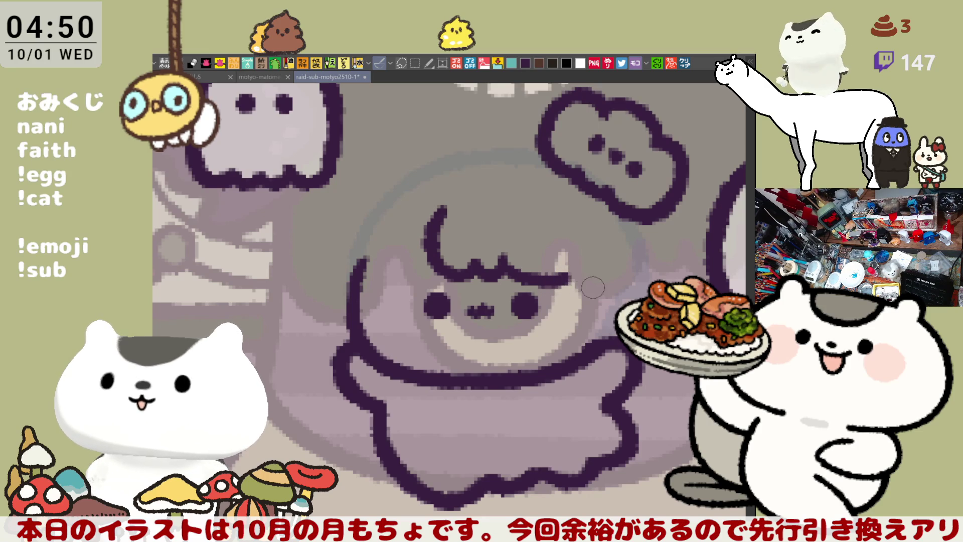
Ink a hair strand down the right side of the face, retrying it several times.
mouse_move(565, 262)
left_mouse_down()
mouse_move(579, 319)
mouse_move(571, 346)
left_mouse_up()
key("ctrl+z")
key("ctrl+z")
left_click_drag(564, 258, 576, 351)
key("ctrl+z")
mouse_move(562, 264)
left_mouse_down()
mouse_move(600, 341)
mouse_move(614, 338)
mouse_move(589, 331)
mouse_move(587, 343)
left_mouse_up()
key("ctrl+z")
key("ctrl+z")
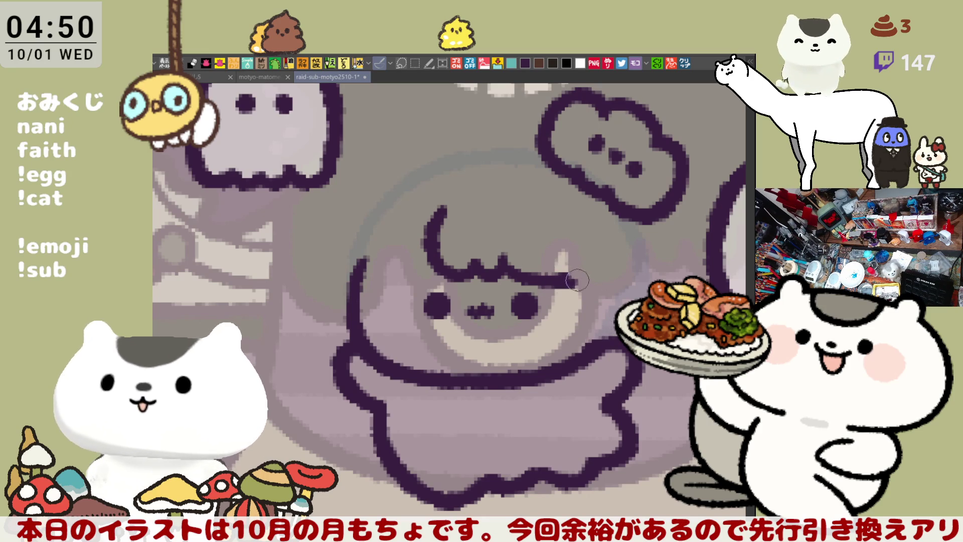
mouse_move(560, 273)
left_mouse_down()
mouse_move(583, 276)
mouse_move(577, 346)
left_mouse_up()
Add the short stroke at the face's right edge to finish the strand.
key("ctrl+z")
key("ctrl+z")
mouse_move(566, 263)
left_mouse_down()
mouse_move(572, 349)
mouse_move(604, 341)
mouse_move(609, 323)
left_mouse_up()
key("ctrl+z")
key("ctrl+z")
key("ctrl+z")
left_click_drag(609, 255, 599, 336)
key("ctrl+z")
mouse_move(614, 261)
left_mouse_down()
mouse_move(609, 321)
mouse_move(622, 301)
left_mouse_up()
key("ctrl+z")
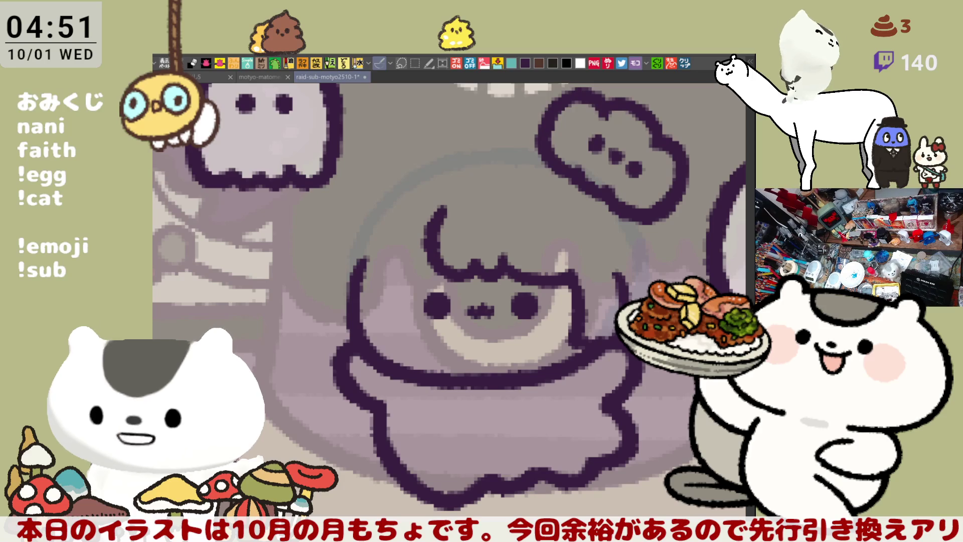
Create a new canvas from the copied Wikipedia screenshot using the clipboard-to-new-canvas button.
left_click(686, 66)
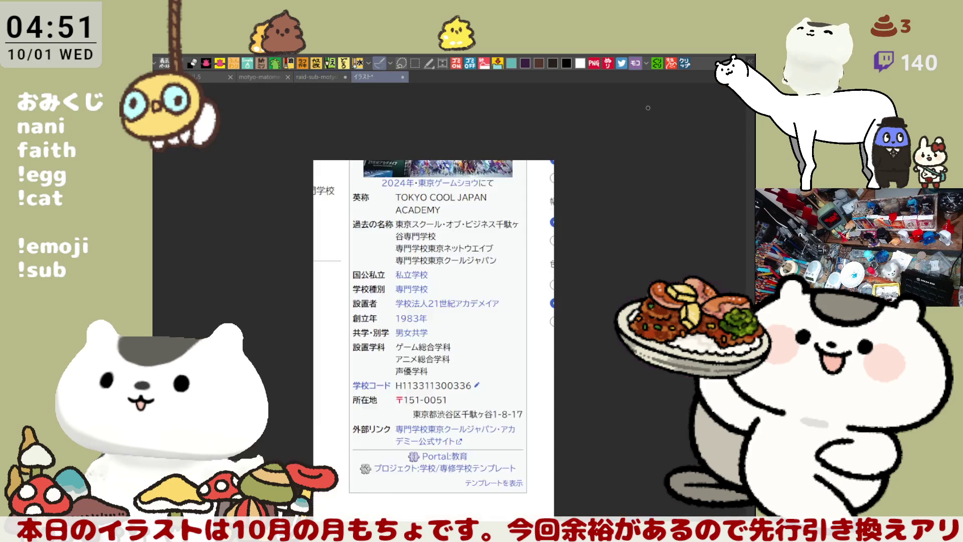
scroll(442, 352, "up", 2)
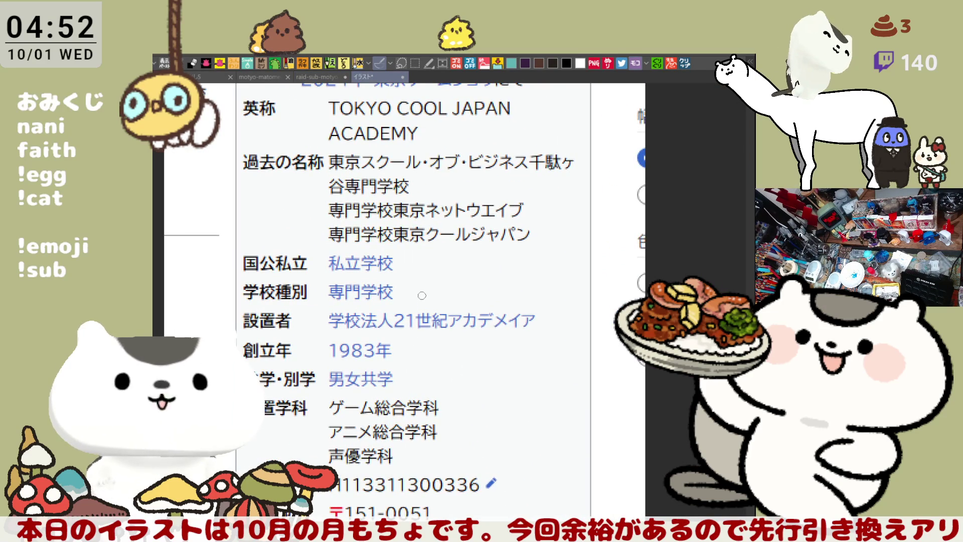
scroll(421, 293, "up", 1)
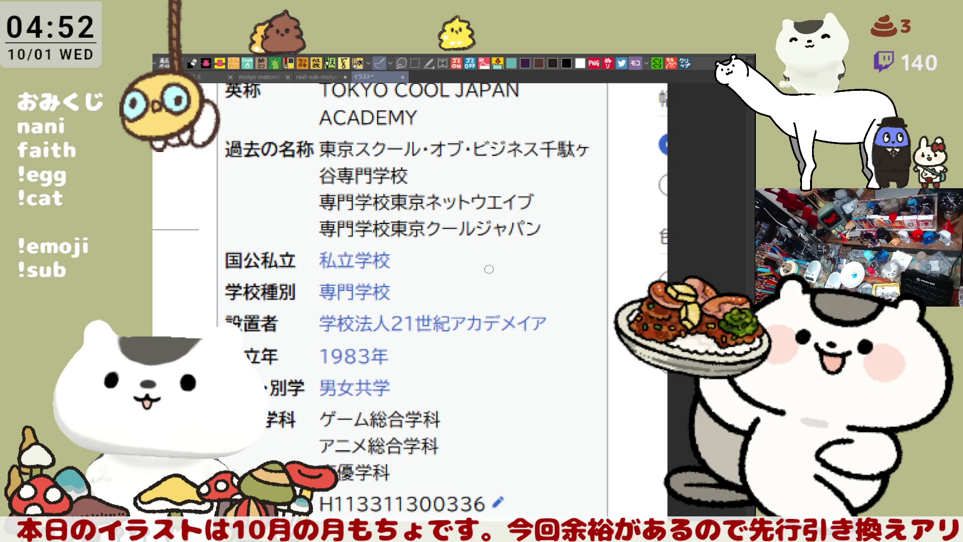
left_click_drag(483, 300, 494, 256)
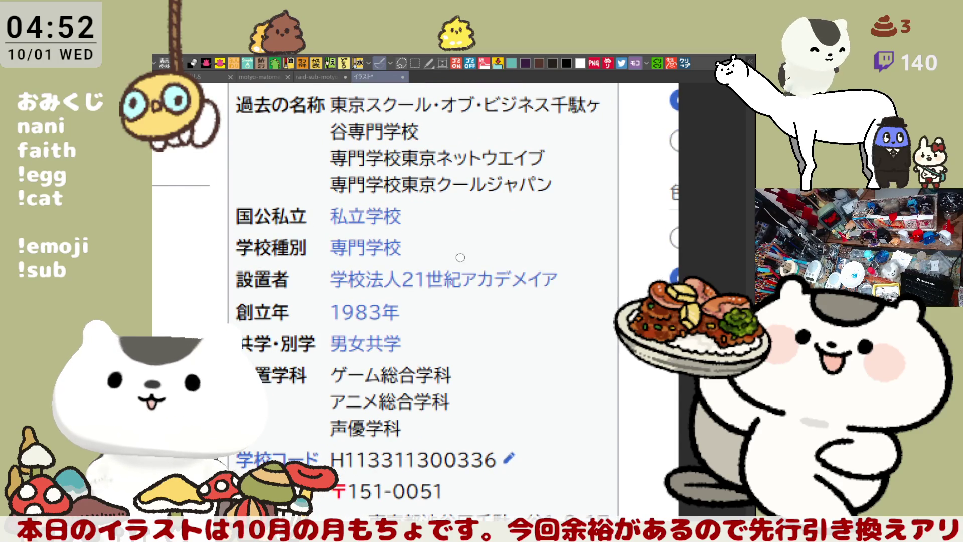
scroll(462, 270, "up", 3)
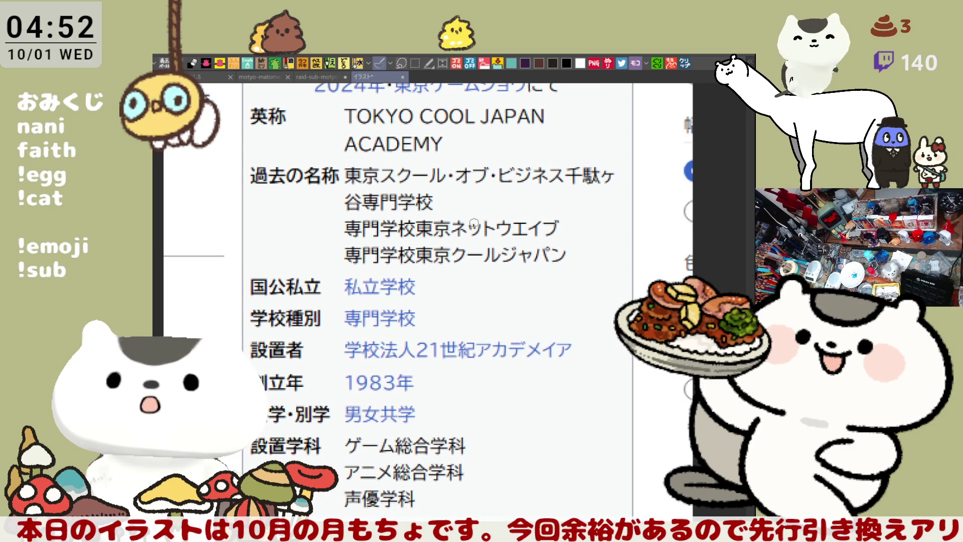
scroll(474, 222, "up", 4)
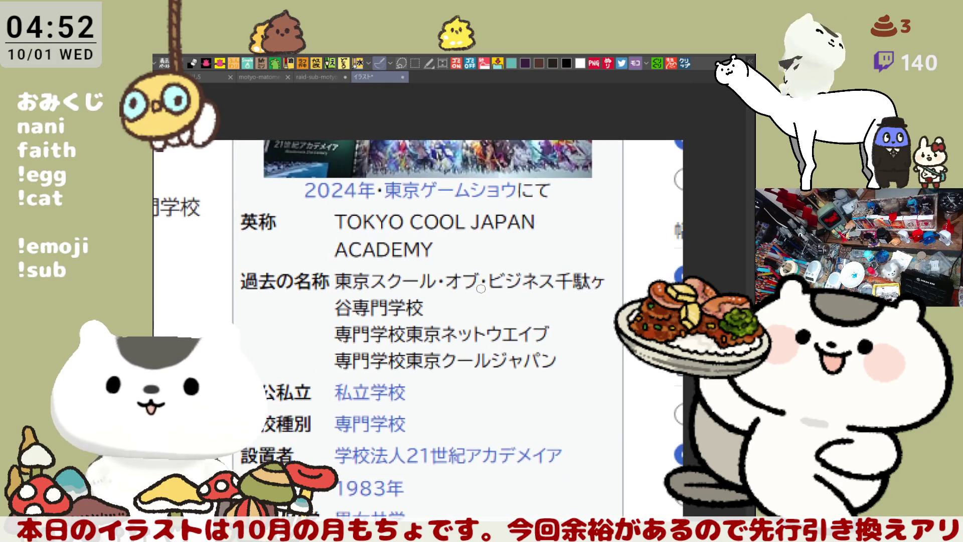
scroll(481, 311, "down", 3)
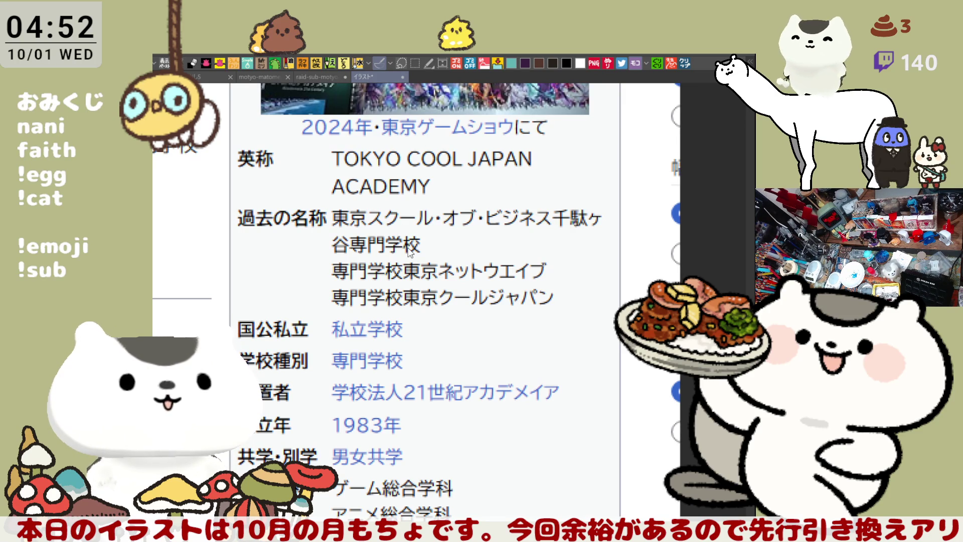
key("ctrl+shift+Tab")
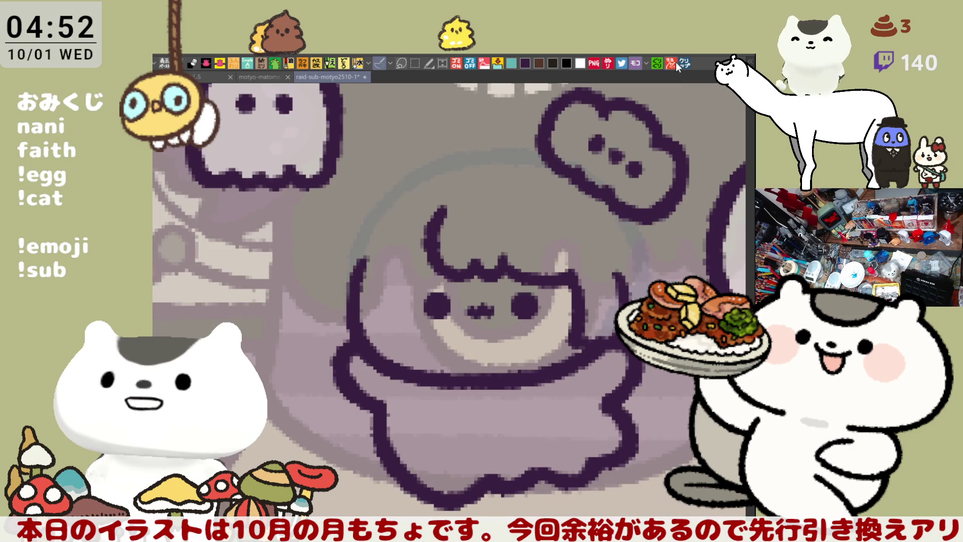
key("ctrl+Tab")
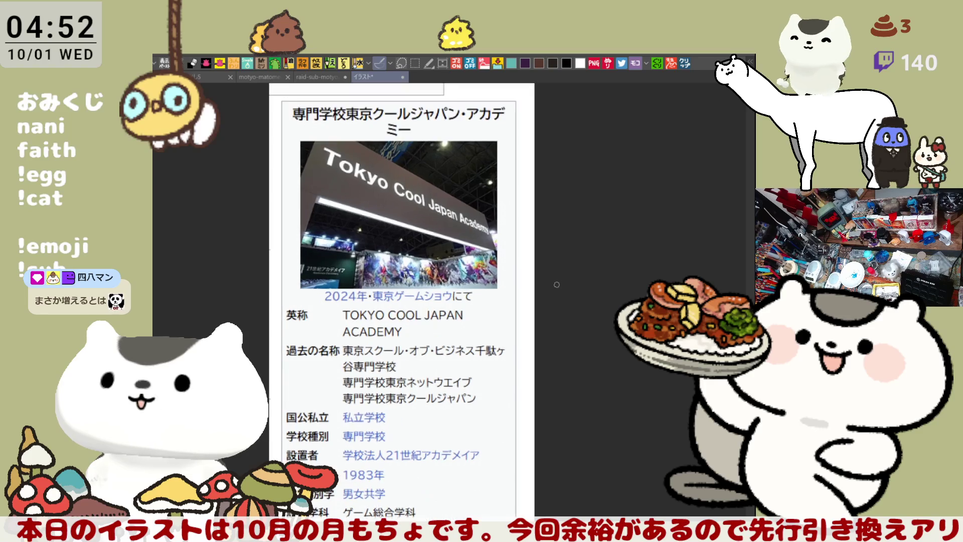
scroll(571, 286, "up", 3)
scroll(555, 285, "up", 3)
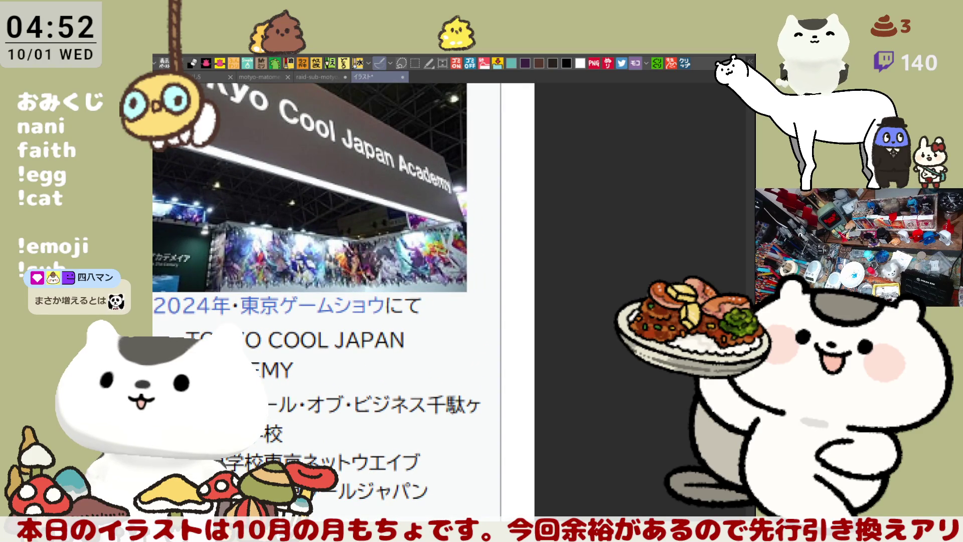
scroll(433, 301, "down", 3)
scroll(433, 300, "up", 3)
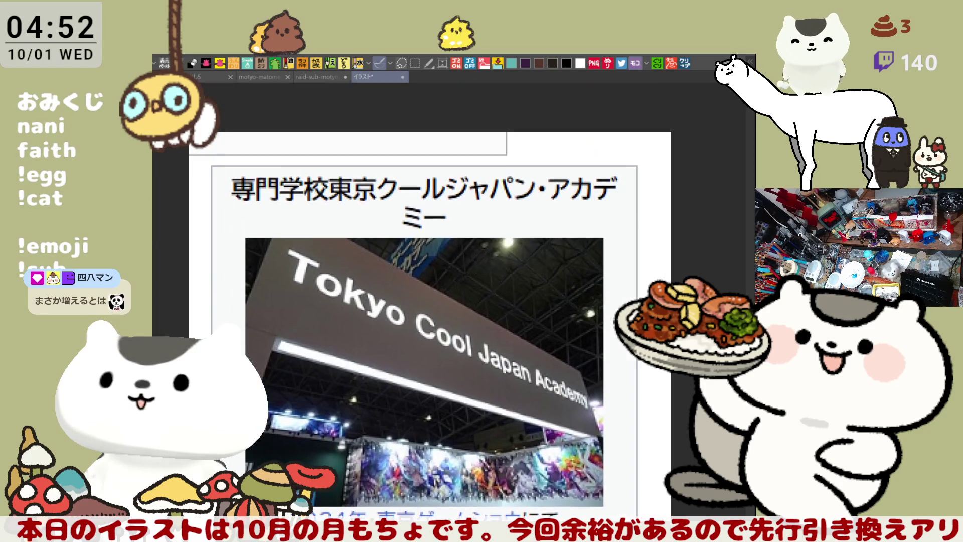
scroll(424, 301, "down", 3)
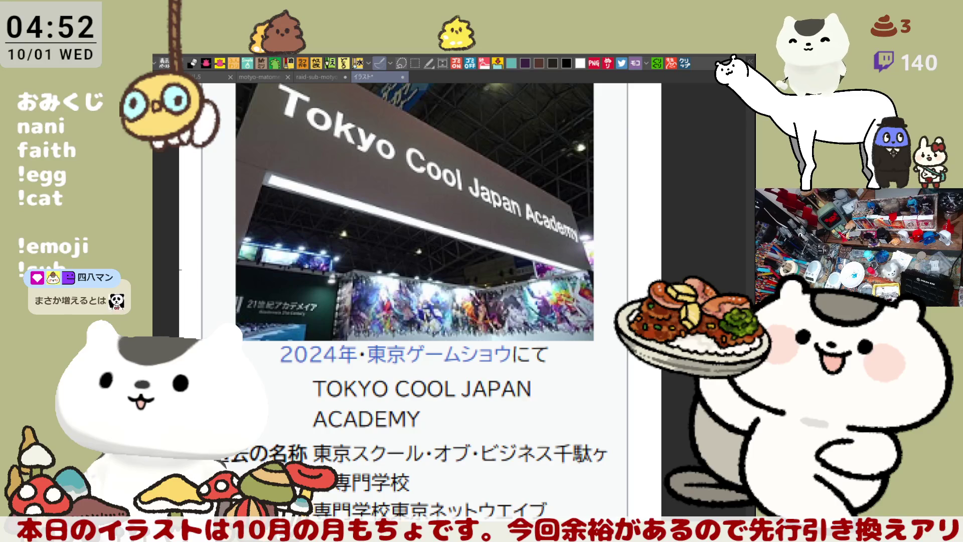
scroll(424, 301, "down", 3)
scroll(424, 301, "up", 5)
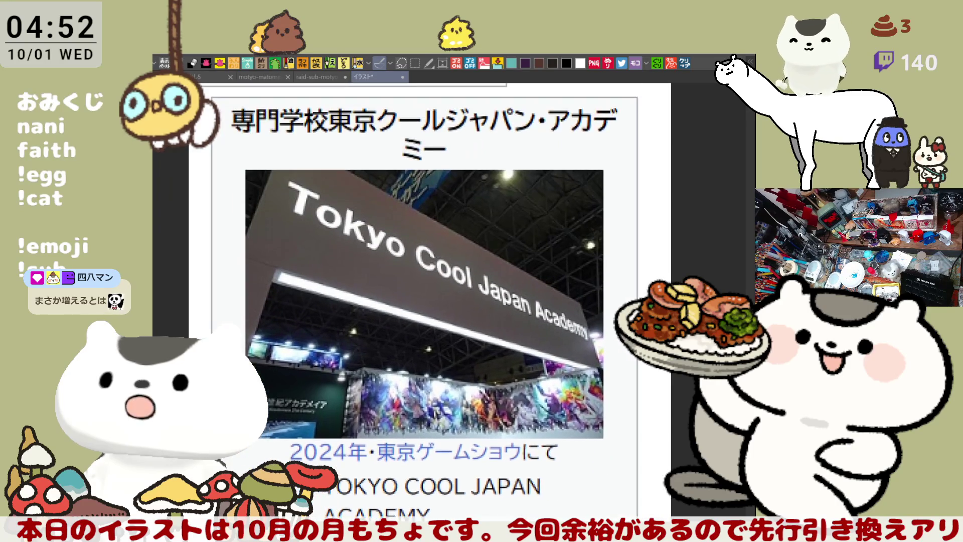
scroll(424, 301, "down", 8)
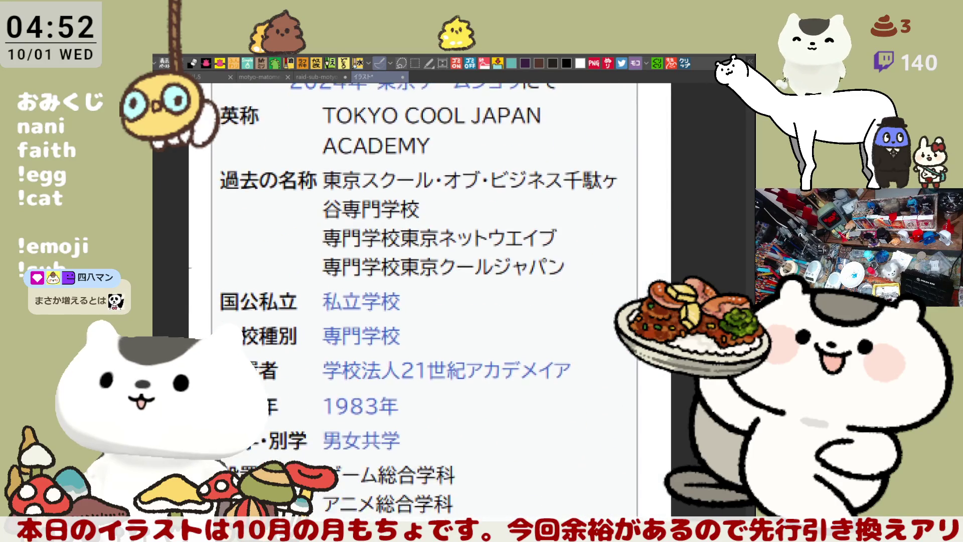
scroll(424, 301, "down", 3)
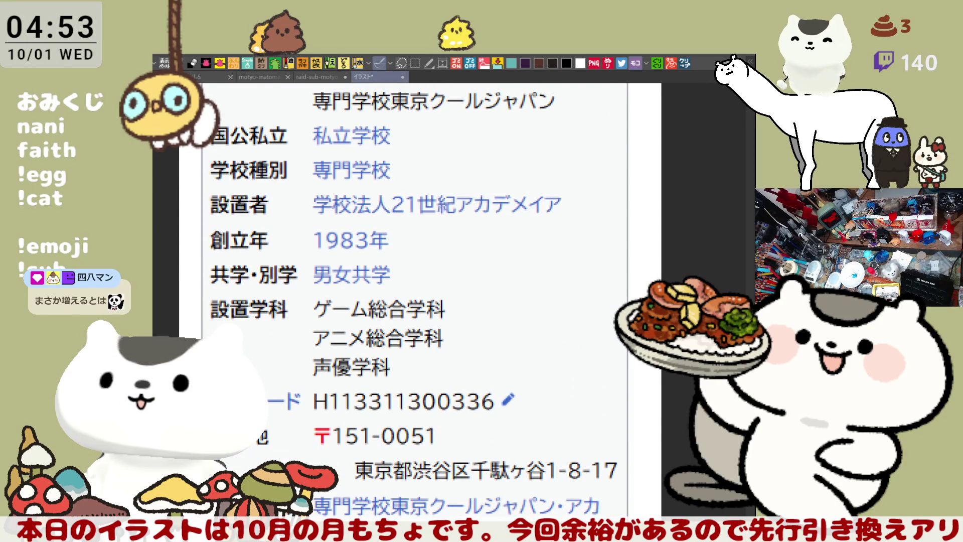
scroll(424, 301, "up", 2)
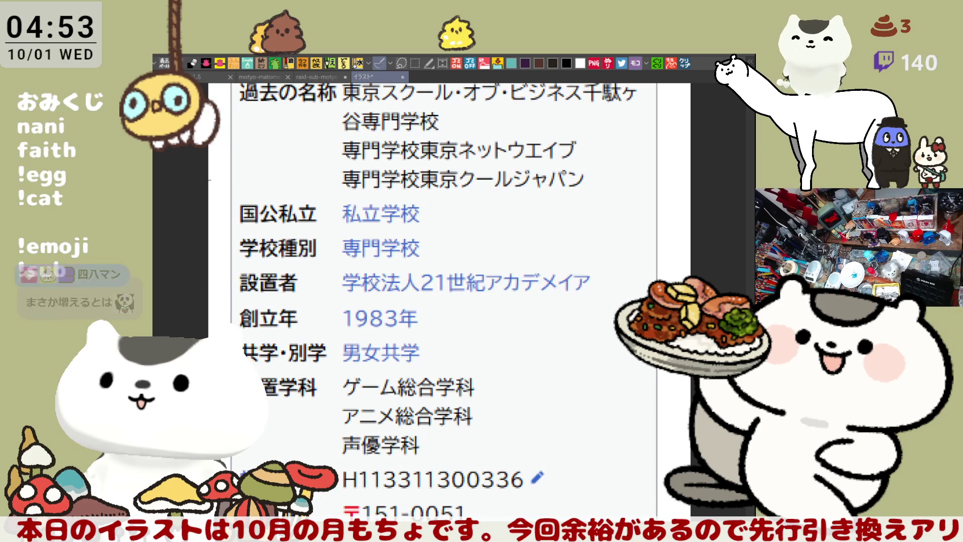
scroll(425, 301, "up", 5)
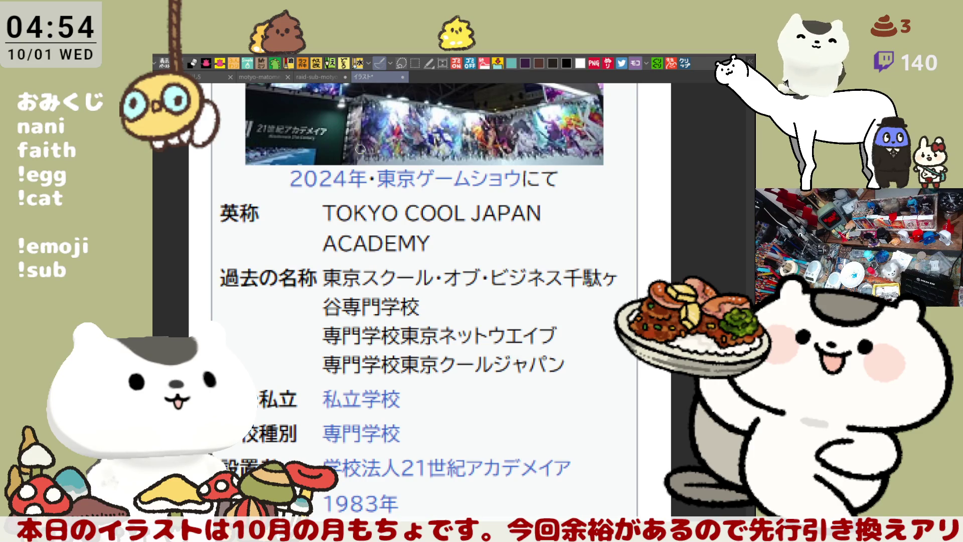
Pan the reference screenshot to show the page title and top photo.
mouse_move(360, 149)
left_mouse_down()
mouse_move(484, 279)
mouse_move(479, 301)
left_mouse_up()
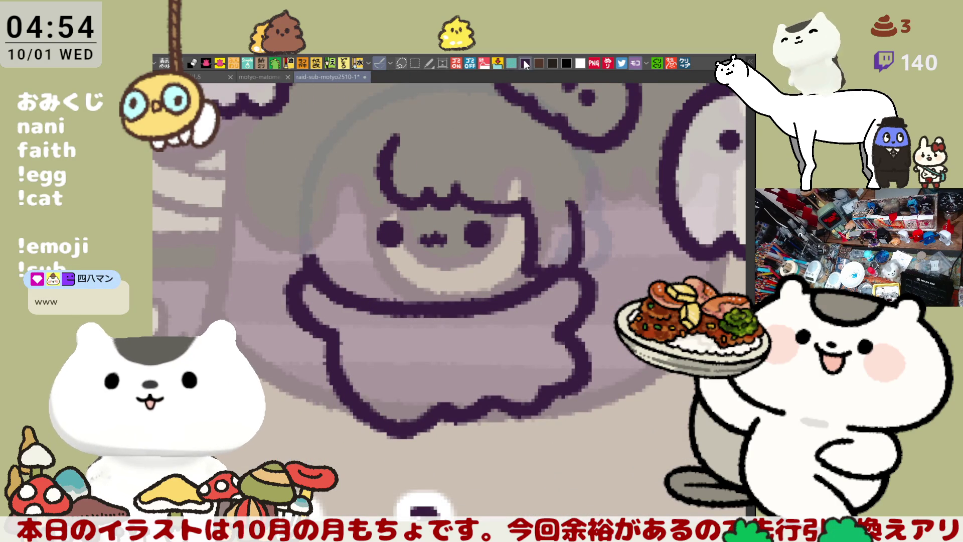
Ink the hair strands down the left side of the face, retrying the strokes.
left_click_drag(335, 181, 327, 245)
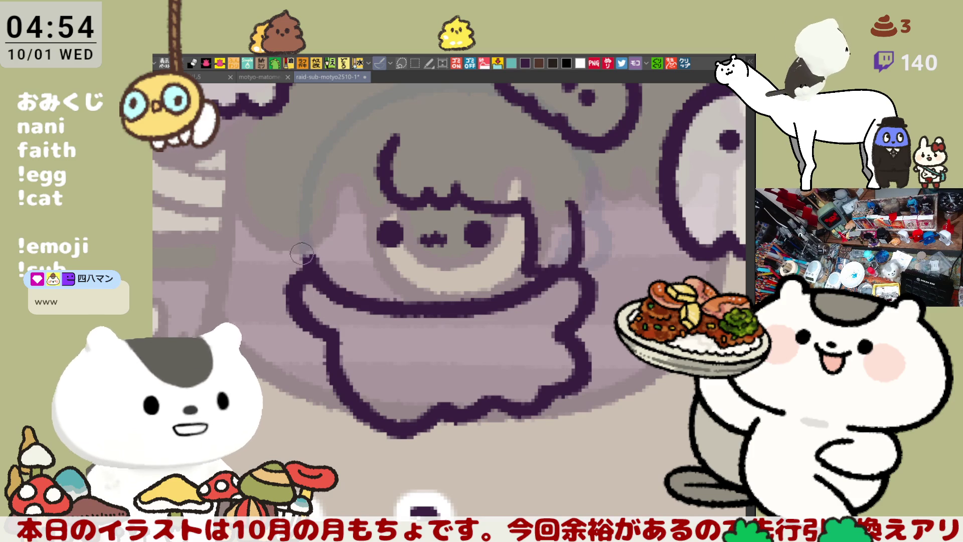
left_click_drag(332, 193, 320, 263)
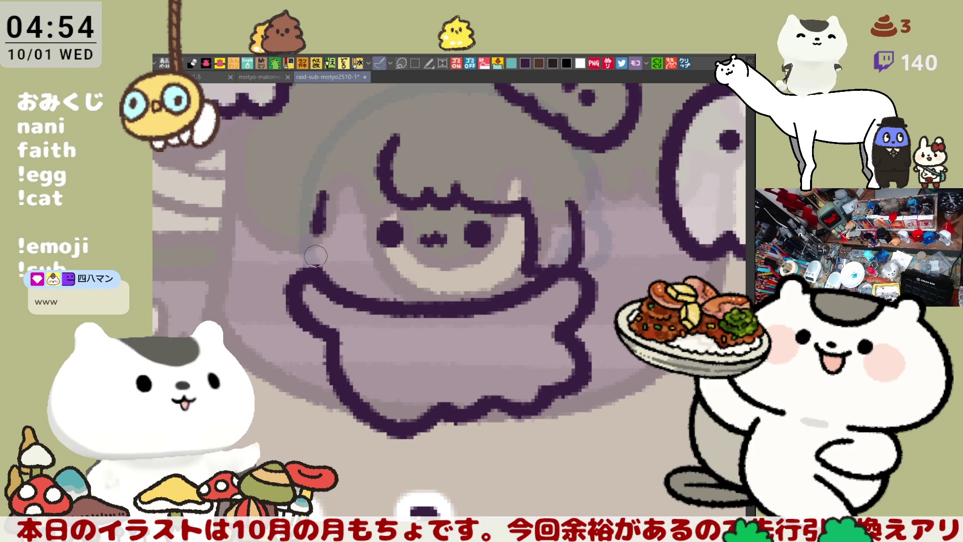
left_click_drag(287, 193, 300, 279)
key("ctrl+z")
key("ctrl+z")
left_click_drag(320, 190, 314, 250)
key("ctrl+z")
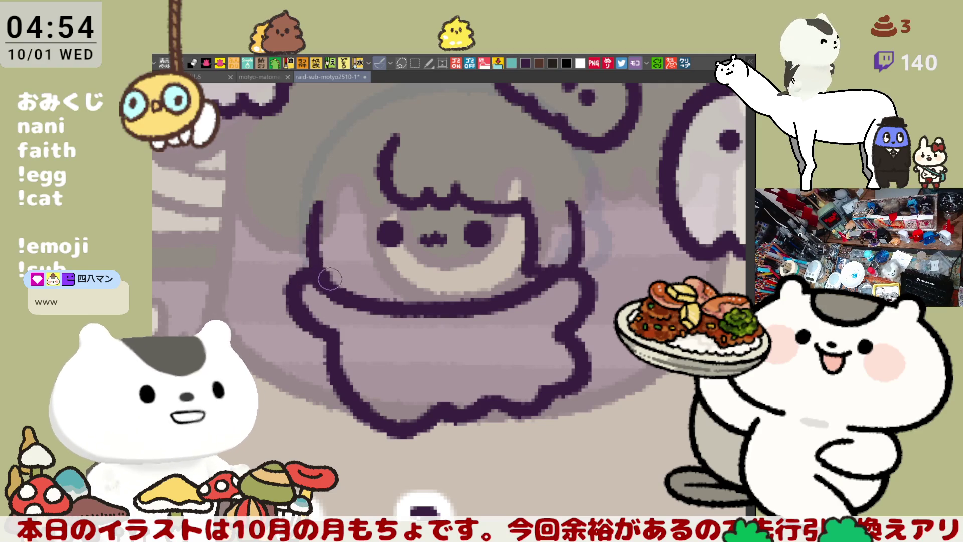
left_click_drag(316, 203, 304, 255)
key("ctrl+z")
left_click_drag(318, 201, 307, 273)
key("ctrl+z")
mouse_move(291, 209)
left_mouse_down()
mouse_move(303, 279)
mouse_move(308, 256)
left_mouse_up()
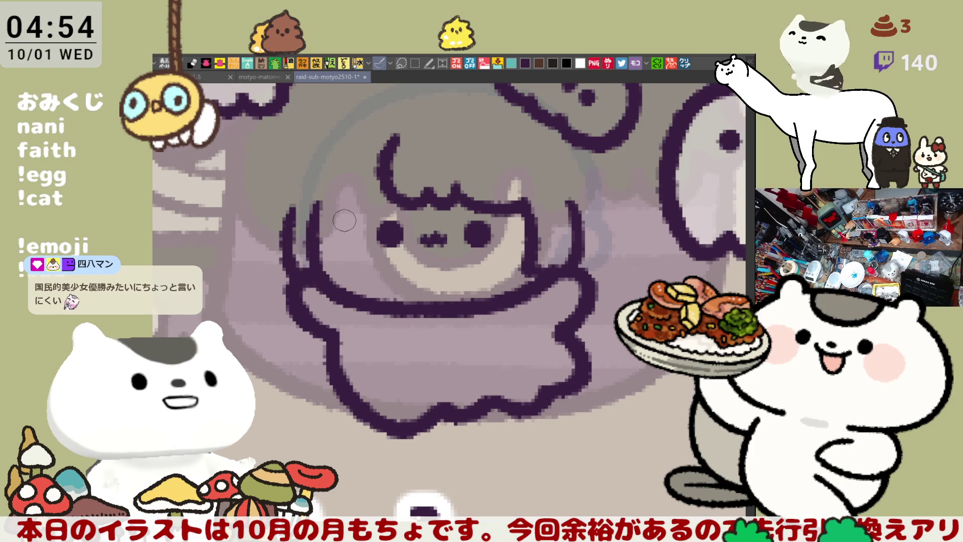
Compare the stroke left of the face, then ink the line along the hair's left edge.
key("ctrl+z")
key("ctrl+y")
key("ctrl+z")
key("ctrl+y")
key("ctrl+z")
key("ctrl+y")
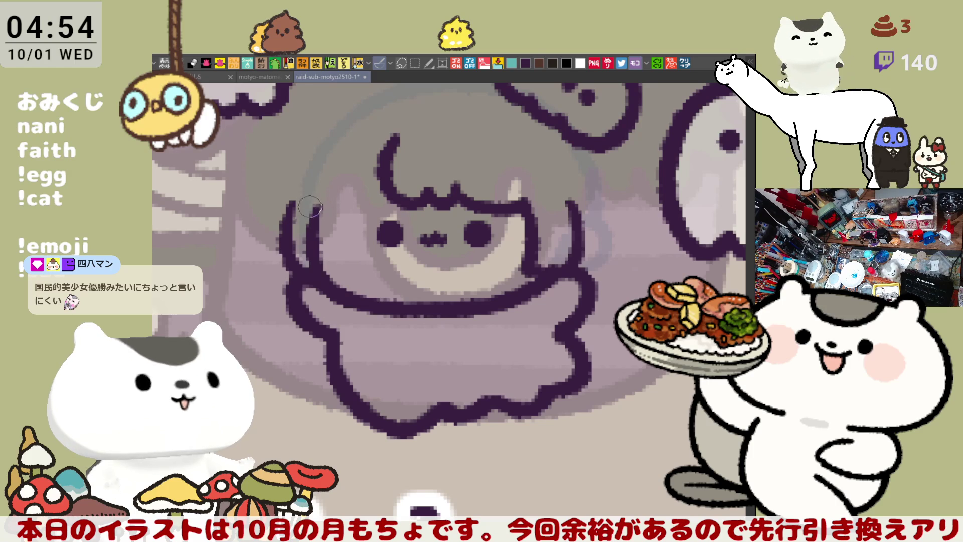
left_click_drag(317, 214, 315, 254)
key("ctrl+z")
left_click_drag(320, 205, 309, 257)
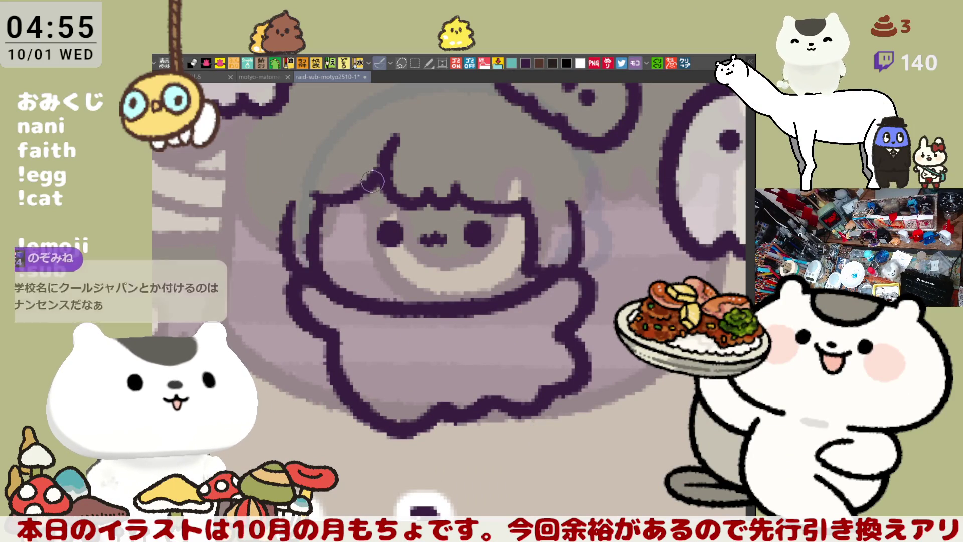
Ink the hair line on top of the head and redraw the short hair strand.
left_click_drag(311, 200, 377, 194)
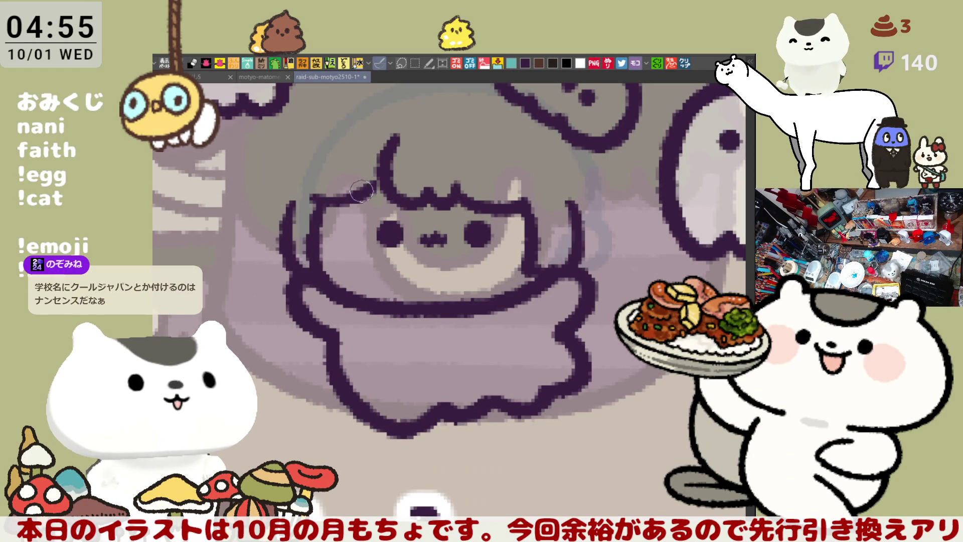
key("ctrl+z")
left_click_drag(312, 200, 379, 193)
key("ctrl+z")
left_click_drag(308, 200, 377, 193)
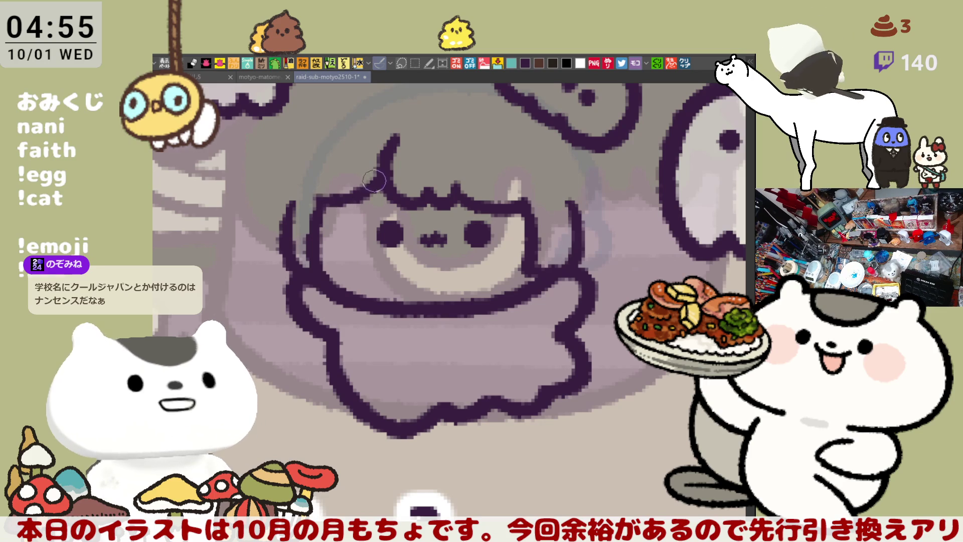
key("ctrl+z")
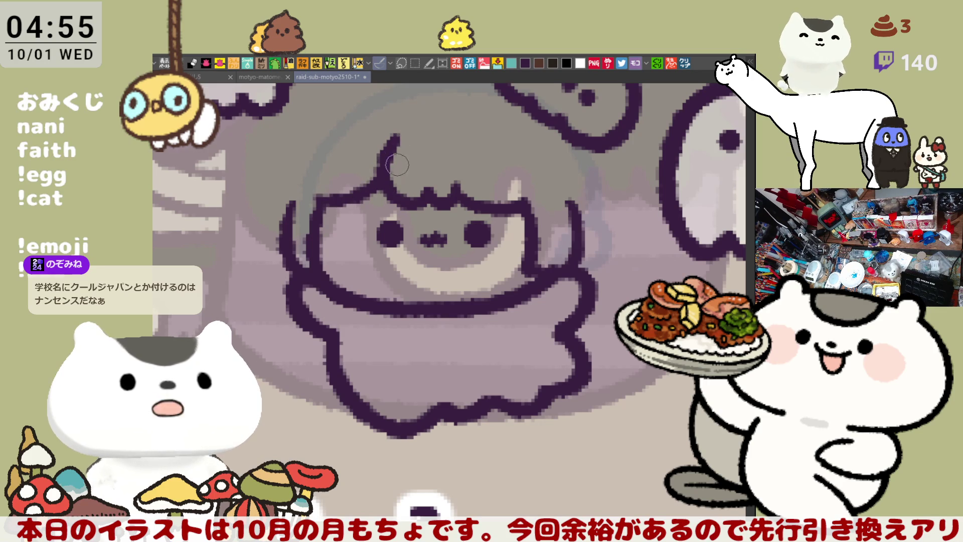
left_click_drag(397, 132, 393, 156)
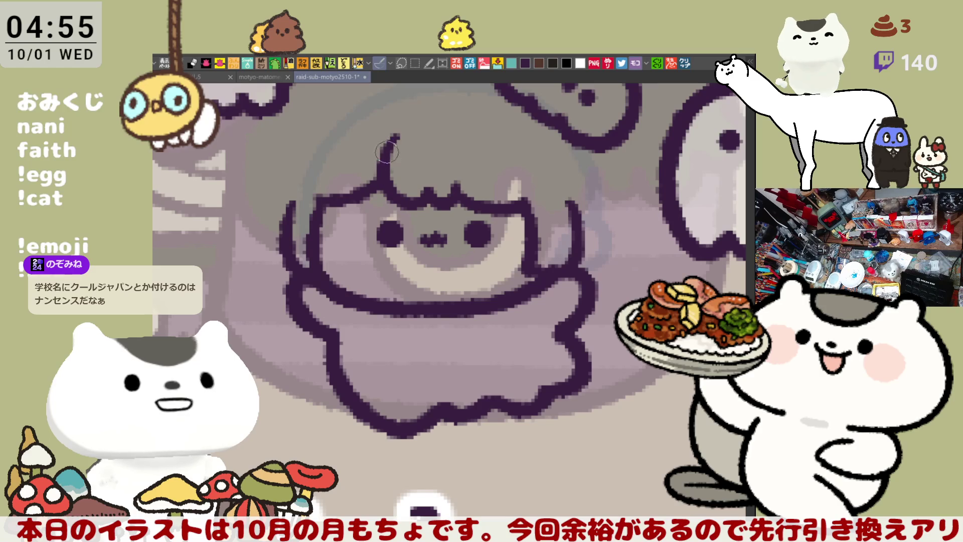
Ink the top hair line across to the cloud outline.
left_click_drag(443, 215, 386, 207)
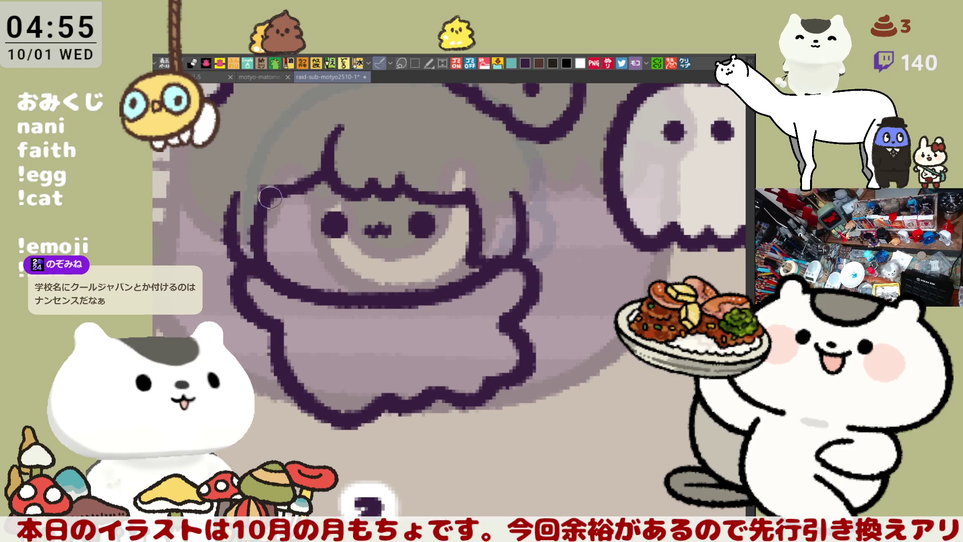
left_click_drag(246, 230, 287, 256)
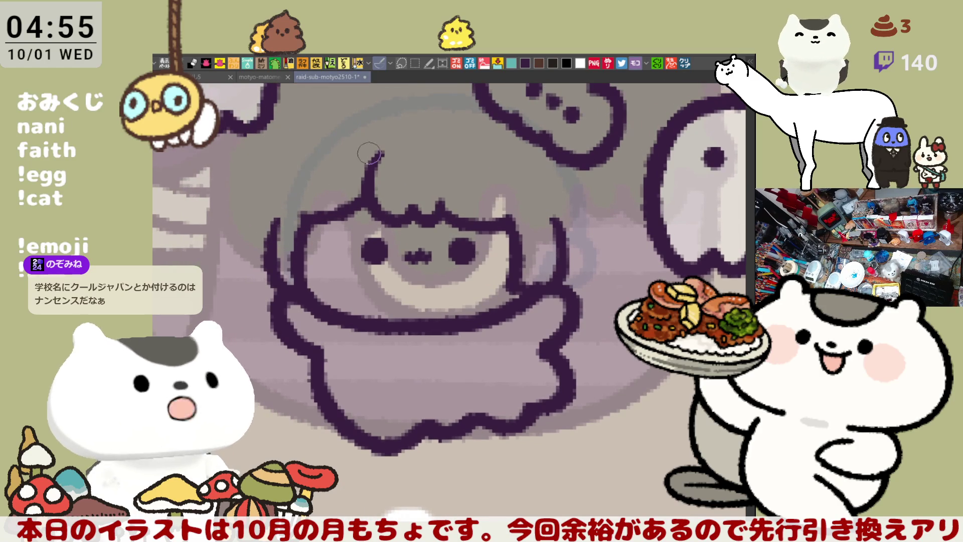
mouse_move(373, 106)
left_mouse_down()
mouse_move(421, 130)
mouse_move(491, 118)
left_mouse_up()
key("ctrl+z")
left_click_drag(396, 135, 526, 120)
key("ctrl+z")
left_click_drag(399, 134, 524, 120)
key("ctrl+z")
left_click_drag(396, 134, 526, 120)
key("ctrl+z")
left_click_drag(394, 140, 524, 120)
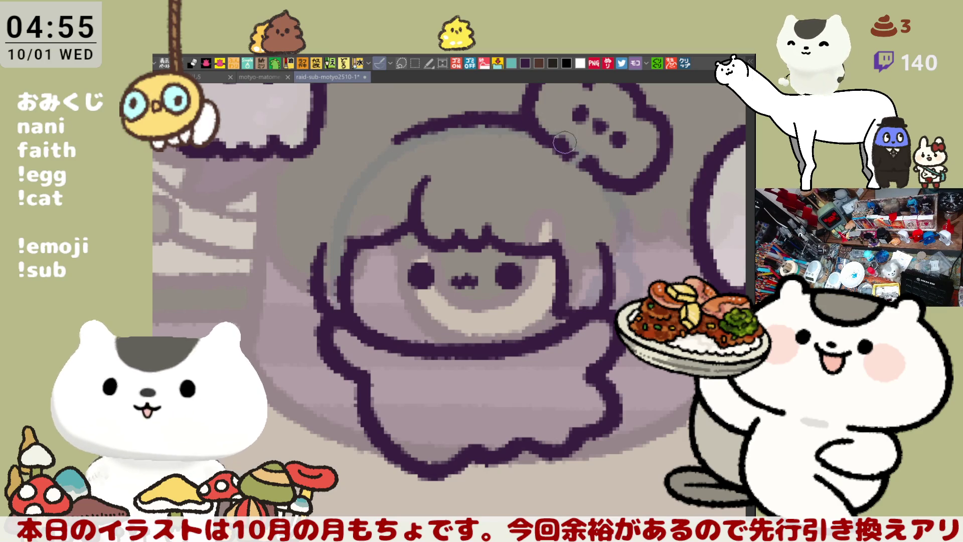
Ink the outline to the right of the hair, retrying its length several times.
left_click_drag(570, 133, 536, 168)
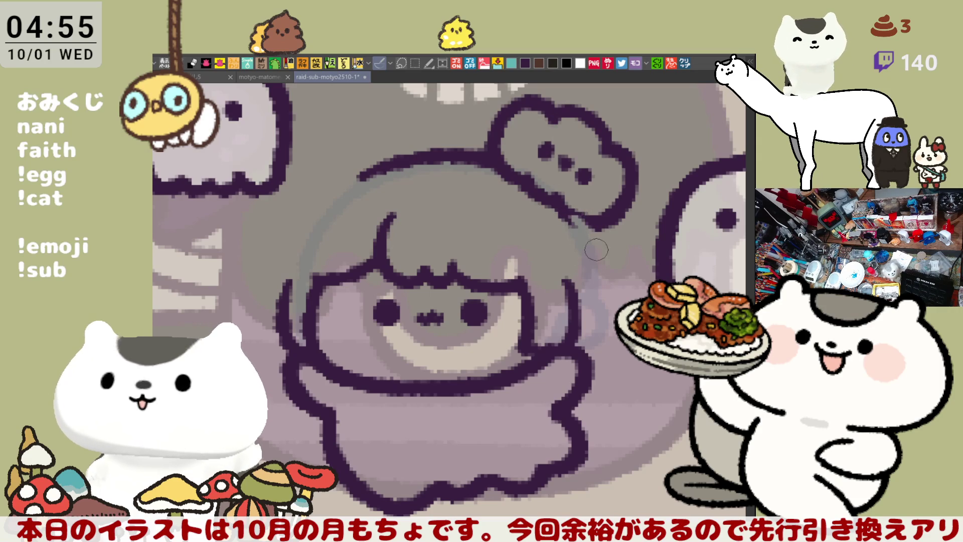
left_click_drag(582, 228, 601, 300)
key("ctrl+z")
mouse_move(582, 211)
left_mouse_down()
mouse_move(604, 281)
mouse_move(609, 331)
mouse_move(587, 235)
mouse_move(610, 346)
left_mouse_up()
key("ctrl+z")
key("ctrl+z")
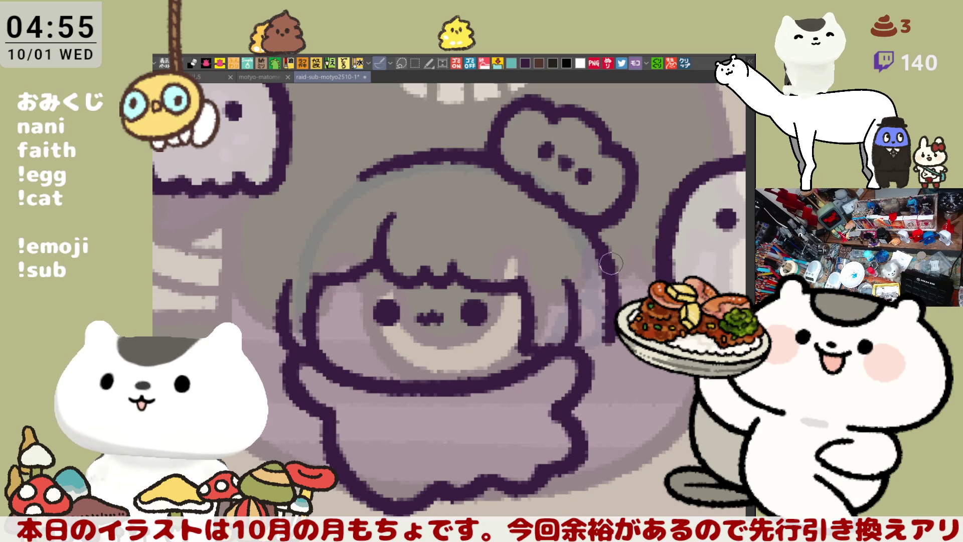
key("ctrl+z")
mouse_move(564, 208)
left_mouse_down()
mouse_move(606, 253)
mouse_move(609, 346)
mouse_move(604, 248)
mouse_move(611, 329)
left_mouse_up()
key("ctrl+z")
key("ctrl+z")
left_click_drag(579, 222, 609, 346)
key("ctrl+z")
left_click_drag(605, 284, 594, 237)
Extend the right outline down to the body edge, join the curl, and begin the outline left of the hand.
key("ctrl+z")
mouse_move(572, 167)
left_mouse_down()
mouse_move(589, 211)
mouse_move(606, 331)
left_mouse_up()
key("ctrl+z")
key("ctrl+z")
left_click_drag(594, 279, 604, 326)
left_click_drag(621, 361, 657, 391)
key("ctrl+z")
key("ctrl+z")
left_click_drag(598, 290, 610, 331)
mouse_move(622, 353)
left_mouse_down()
mouse_move(634, 376)
mouse_move(622, 376)
left_mouse_up()
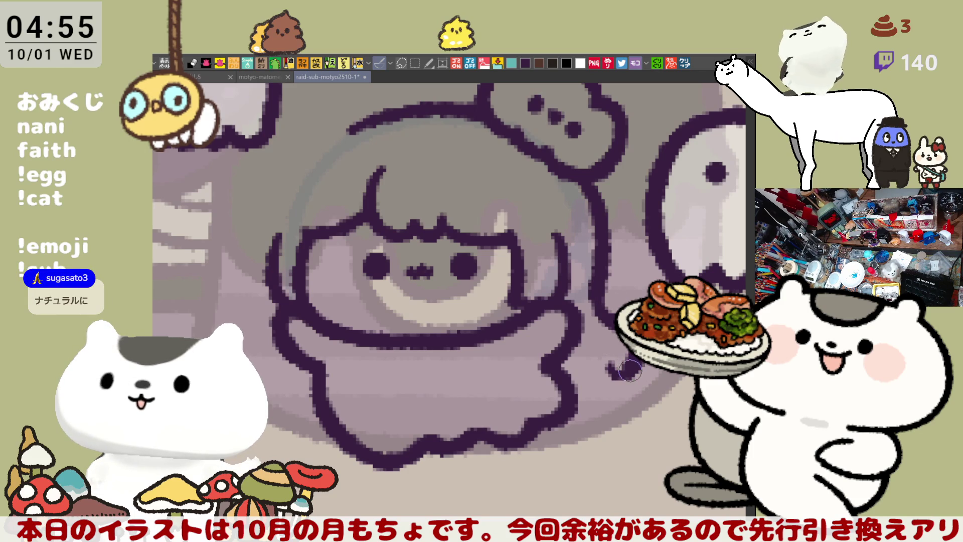
key("ctrl+z")
mouse_move(638, 360)
left_mouse_down()
mouse_move(621, 384)
mouse_move(615, 372)
mouse_move(571, 403)
left_mouse_up()
key("ctrl+z")
mouse_move(616, 357)
left_mouse_down()
mouse_move(576, 401)
mouse_move(594, 376)
left_mouse_up()
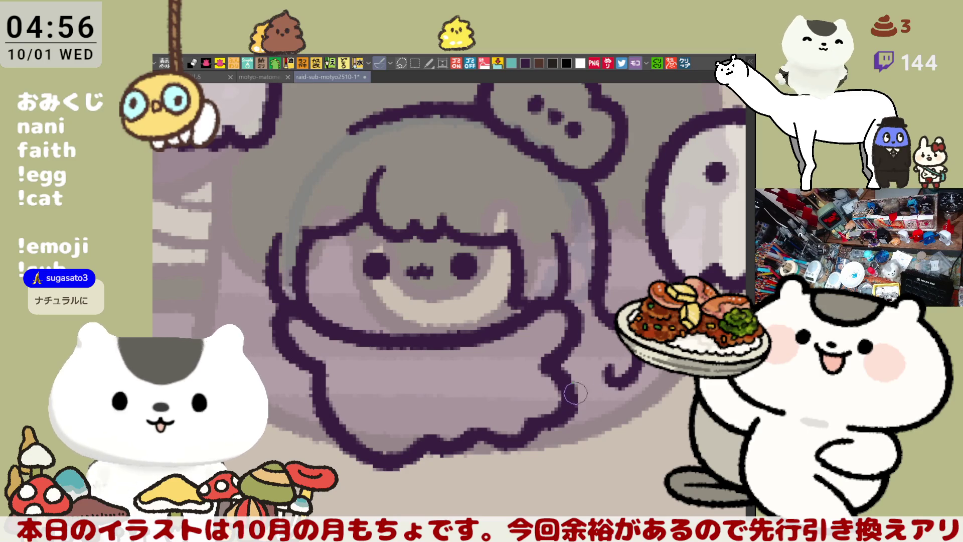
mouse_move(247, 357)
left_mouse_down()
mouse_move(312, 366)
mouse_move(346, 407)
mouse_move(358, 400)
left_mouse_up()
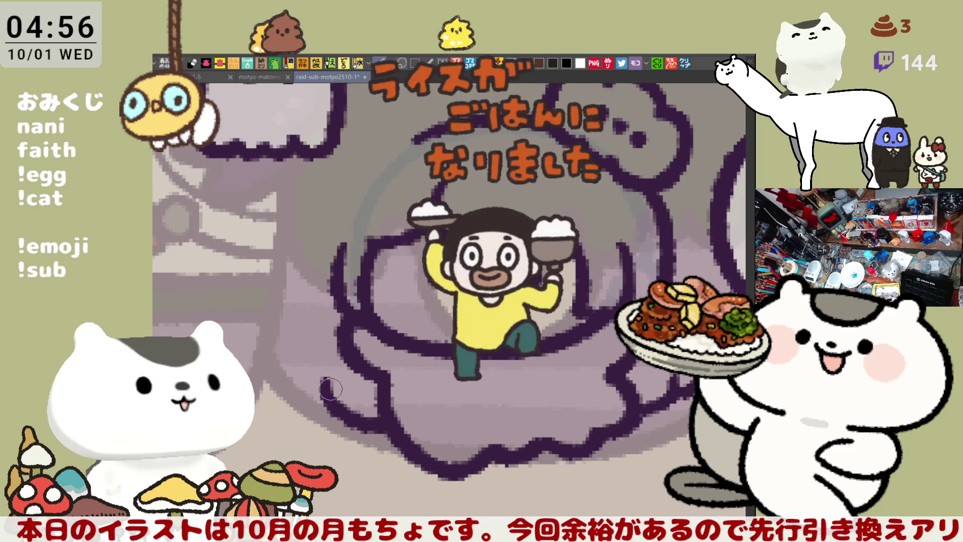
mouse_move(312, 354)
left_mouse_down()
mouse_move(303, 393)
mouse_move(322, 392)
left_mouse_up()
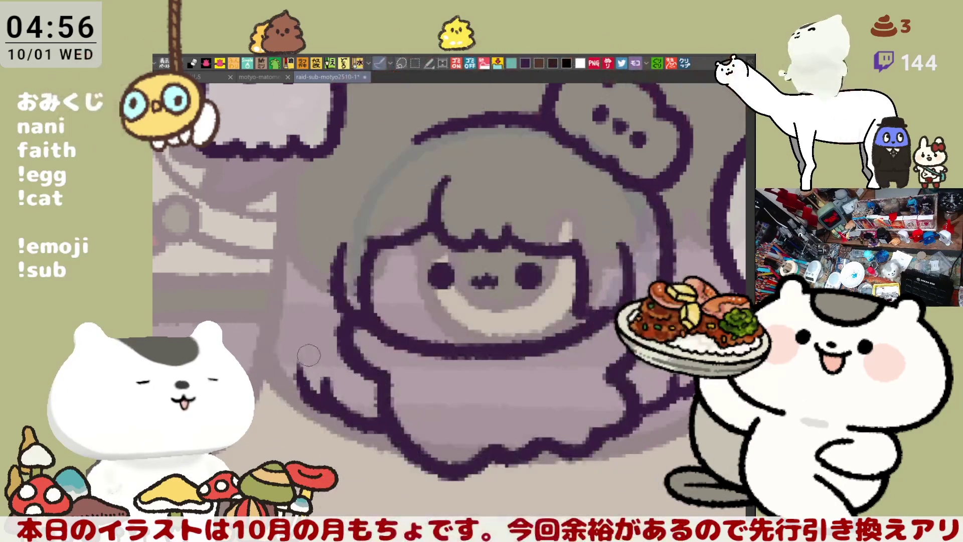
Ink the curved outline left of the girl's hand, redrawing it lower.
left_click_drag(300, 354, 292, 392)
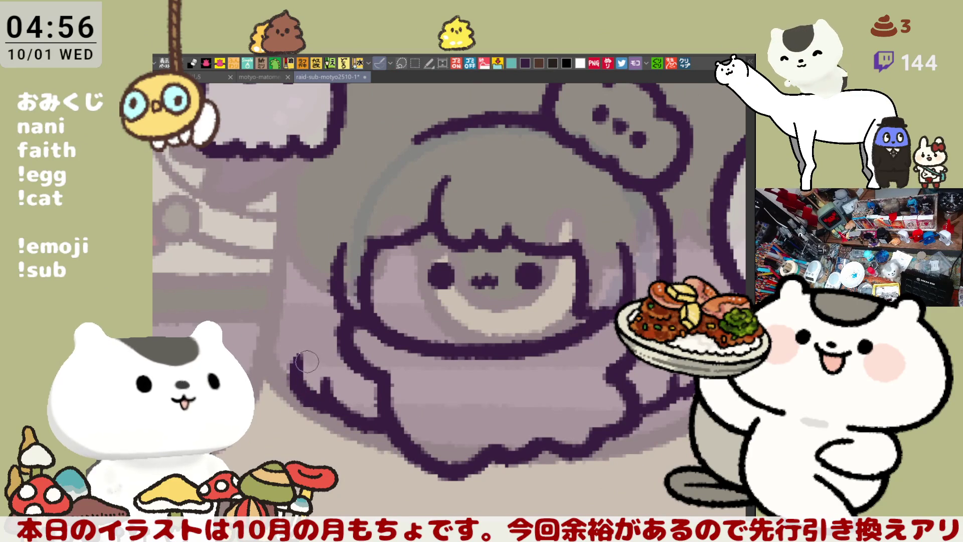
left_click_drag(311, 328, 295, 375)
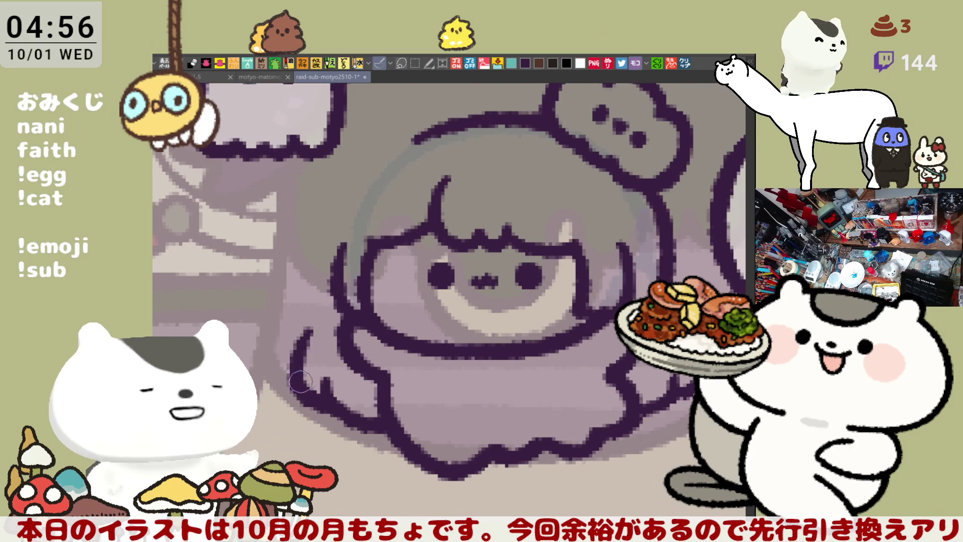
key("ctrl+z")
left_click_drag(311, 336, 293, 361)
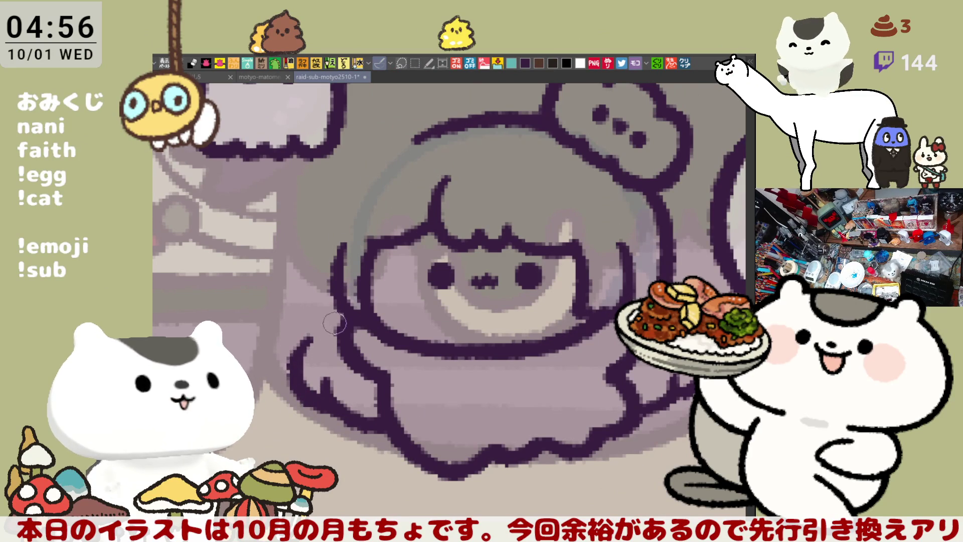
scroll(451, 321, "right", 4)
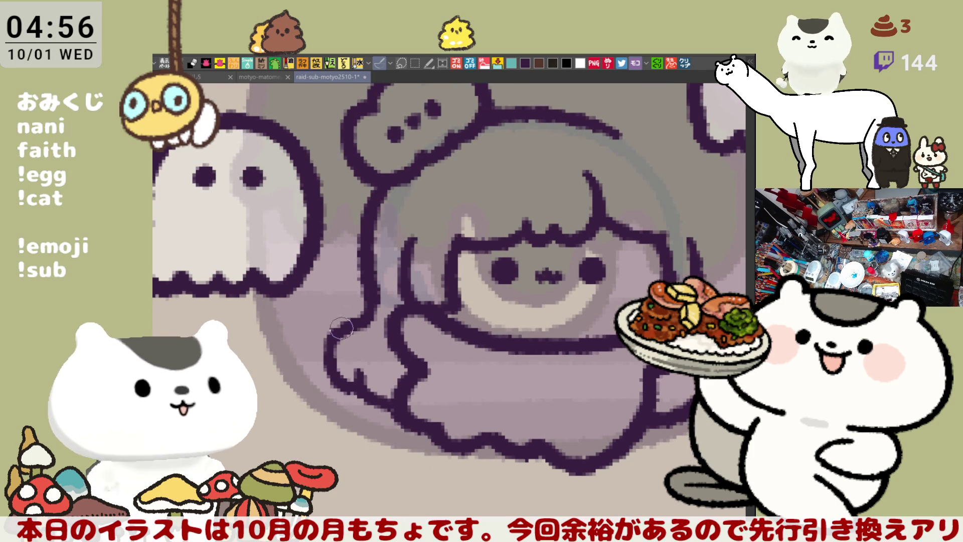
left_click_drag(418, 324, 435, 345)
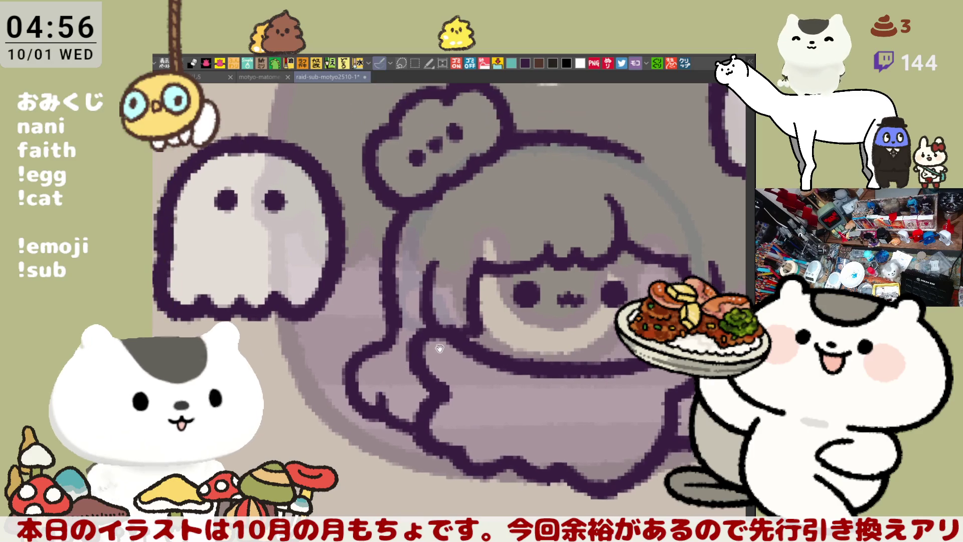
Mirror the canvas view horizontally and trace the left outline of the head, retrying strokes.
key("h")
key("h")
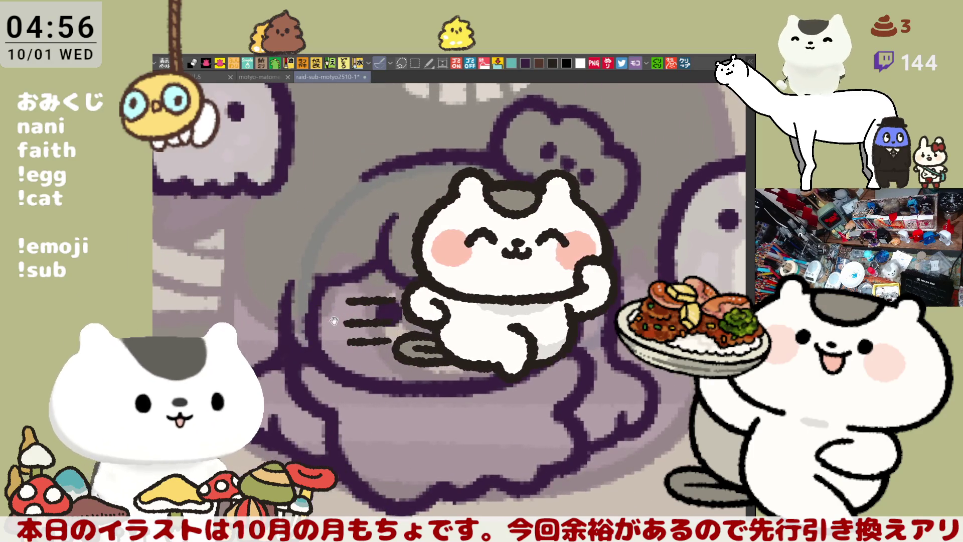
left_click_drag(382, 194, 334, 313)
key("ctrl+z")
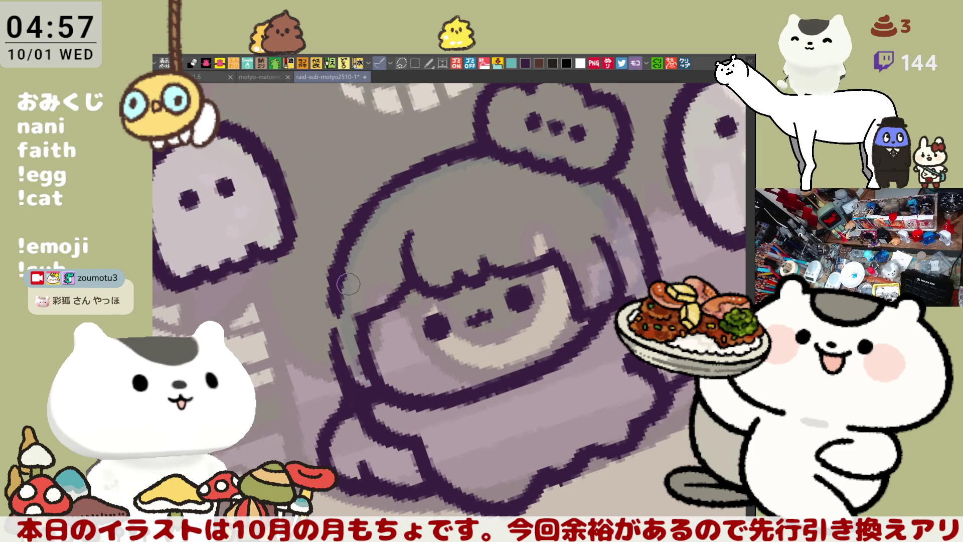
left_click_drag(346, 240, 339, 346)
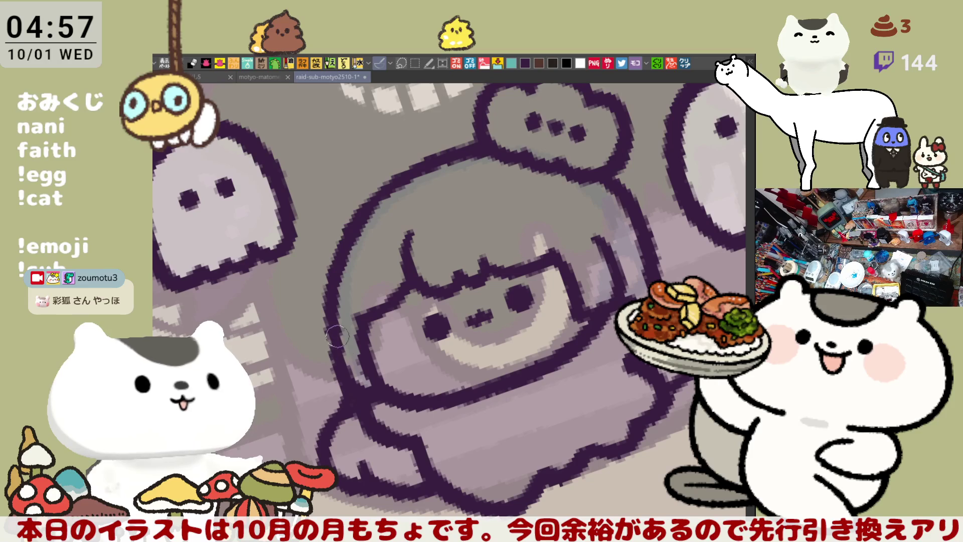
key("ctrl+z")
left_click_drag(349, 228, 333, 366)
key("ctrl+z")
left_click_drag(342, 254, 333, 346)
key("ctrl+z")
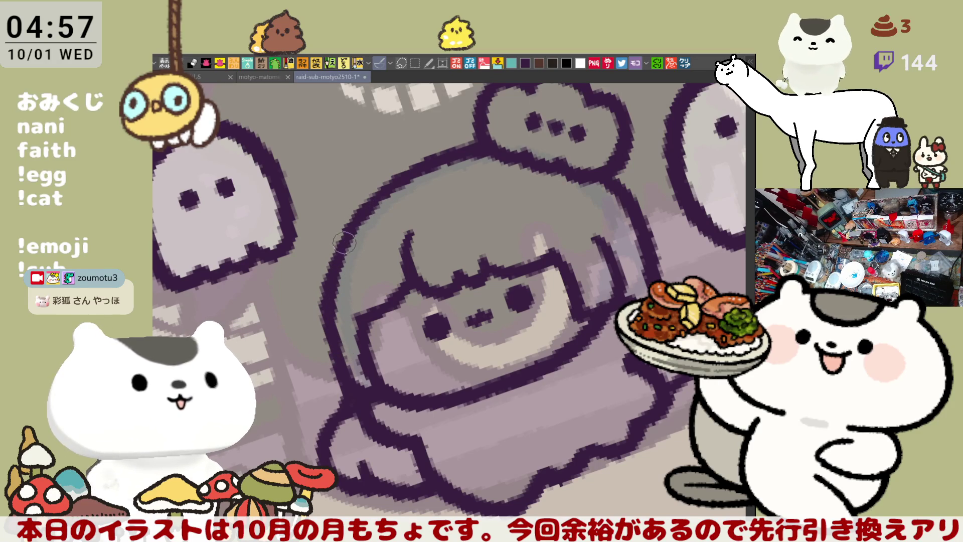
Ink the face's left outline downward, redrawing it a bit longer.
left_click_drag(546, 166, 402, 204)
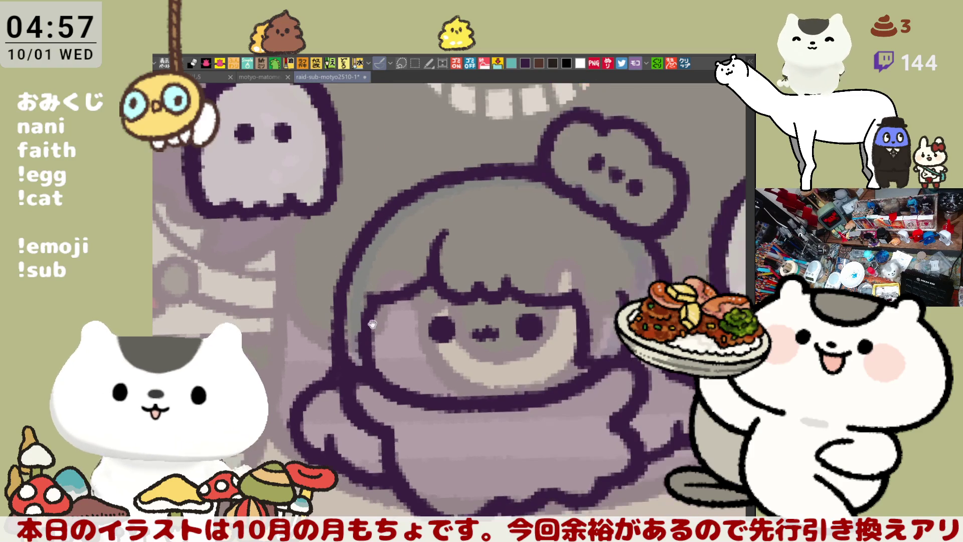
left_click_drag(438, 287, 404, 278)
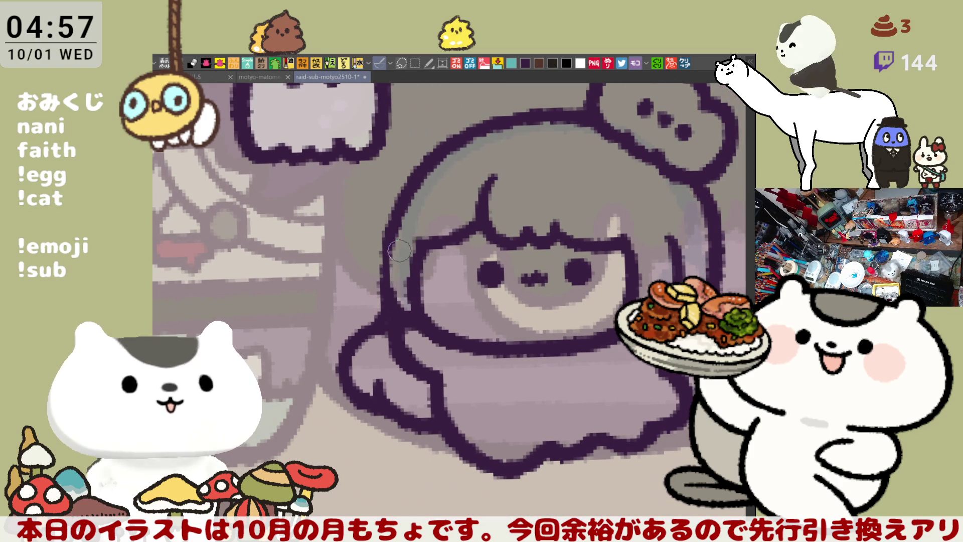
mouse_move(398, 231)
left_mouse_down()
mouse_move(389, 261)
mouse_move(401, 295)
left_mouse_up()
left_click_drag(394, 227, 395, 307)
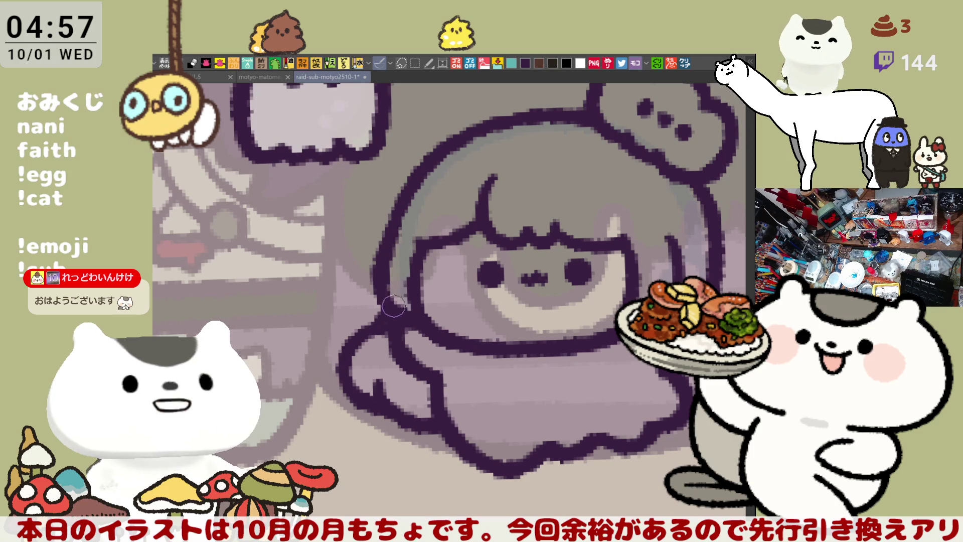
key("ctrl+z")
left_click_drag(394, 229, 396, 313)
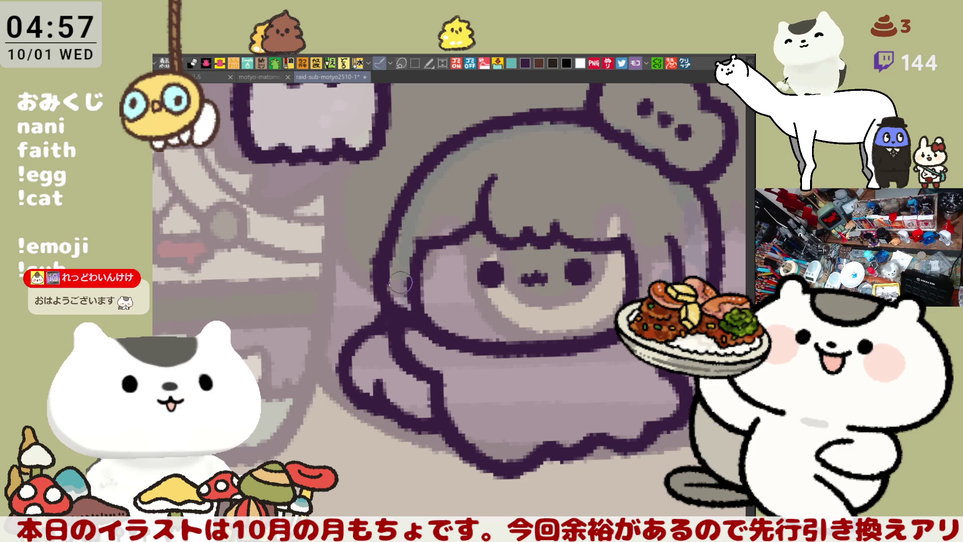
key("ctrl+z")
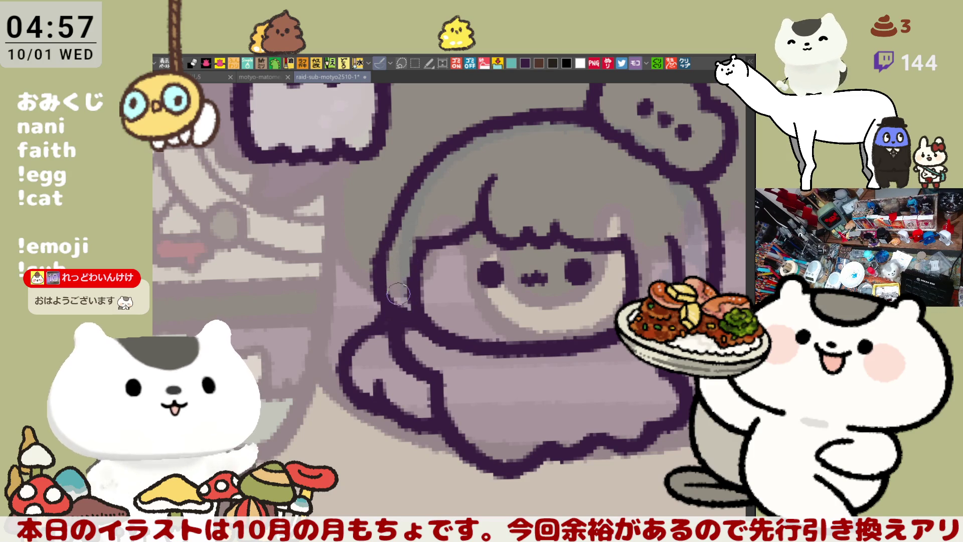
mouse_move(395, 226)
left_mouse_down()
mouse_move(394, 312)
mouse_move(322, 323)
left_mouse_up()
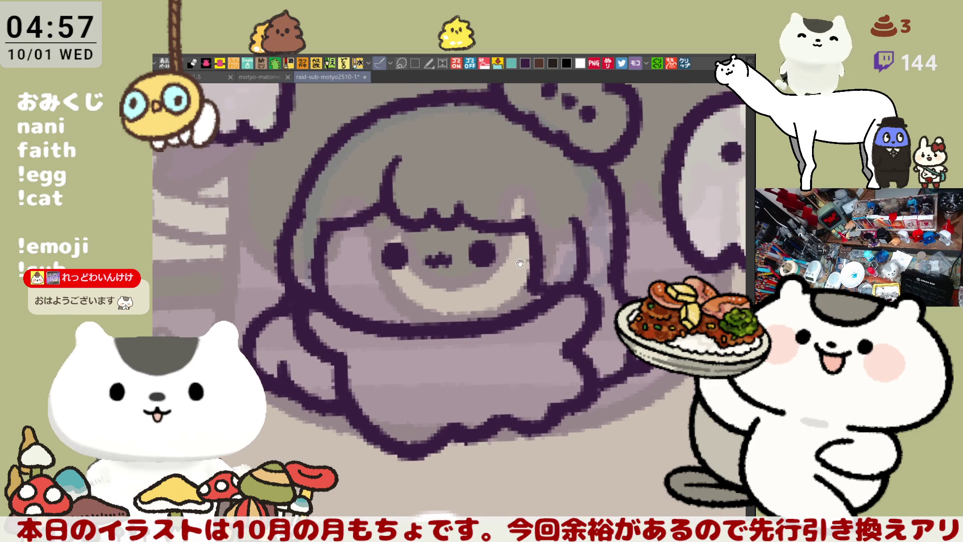
left_click_drag(463, 272, 494, 287)
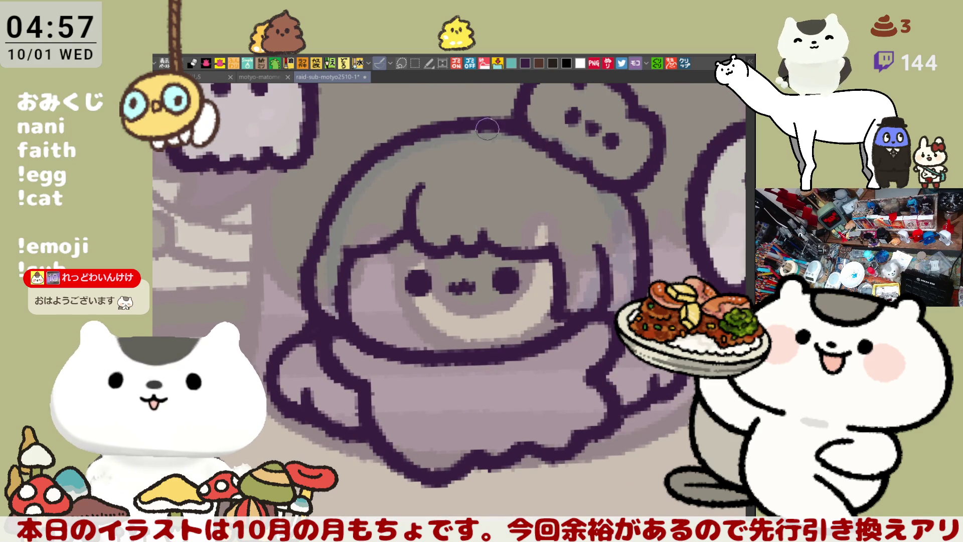
left_click_drag(480, 169, 540, 171)
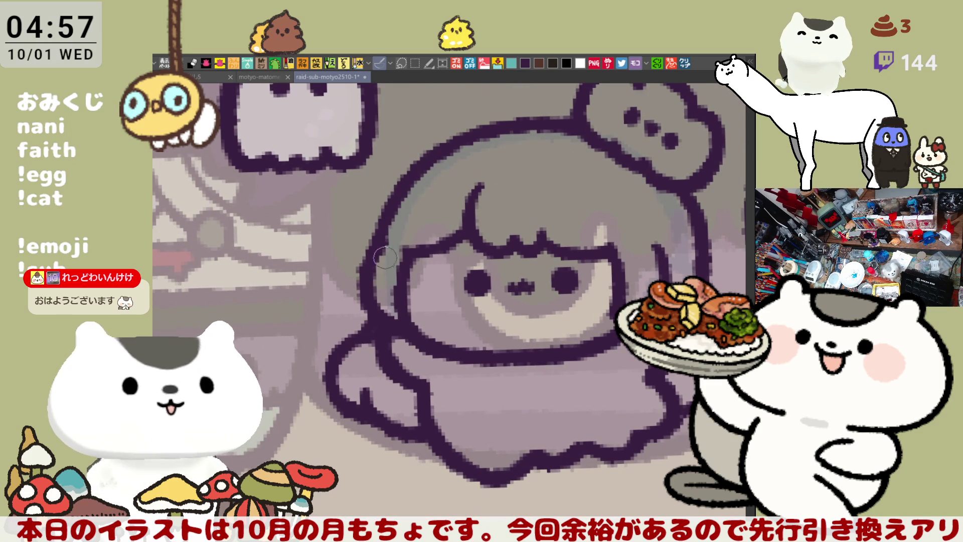
Try several cat-ear outlines across the top of the head, undoing each attempt.
mouse_move(512, 277)
left_mouse_down()
mouse_move(468, 233)
mouse_move(472, 339)
left_mouse_up()
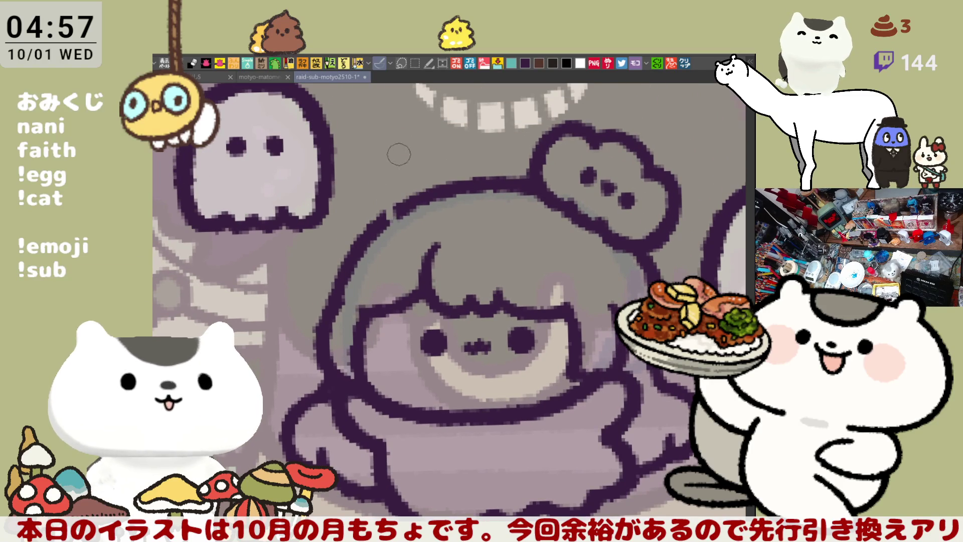
left_click_drag(399, 191, 501, 172)
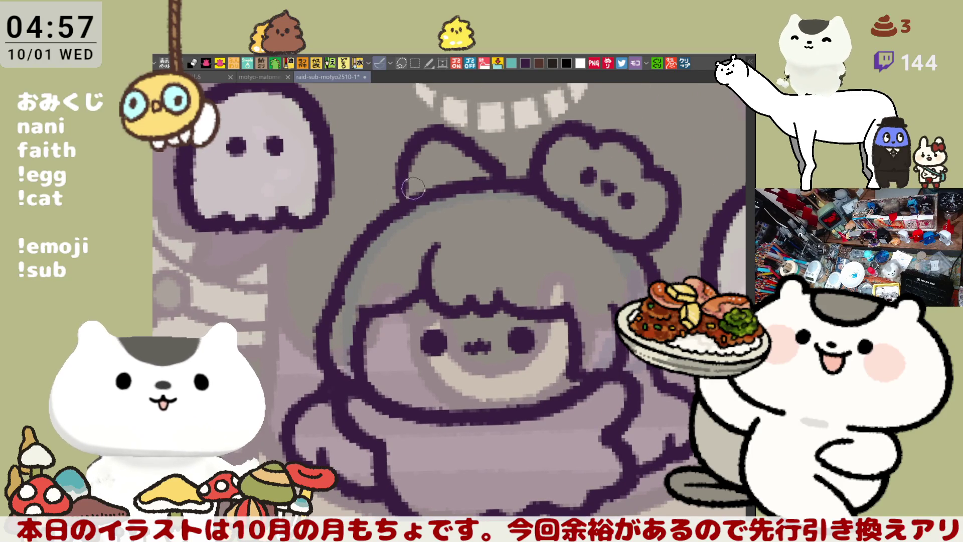
key("ctrl+z")
mouse_move(376, 213)
left_mouse_down()
mouse_move(451, 138)
mouse_move(494, 173)
left_mouse_up()
key("ctrl+z")
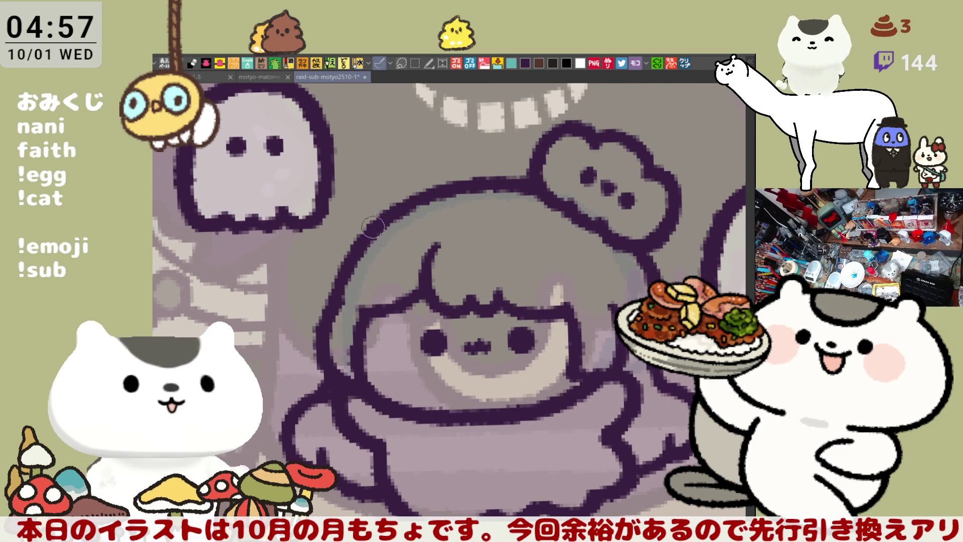
left_click_drag(370, 235, 494, 190)
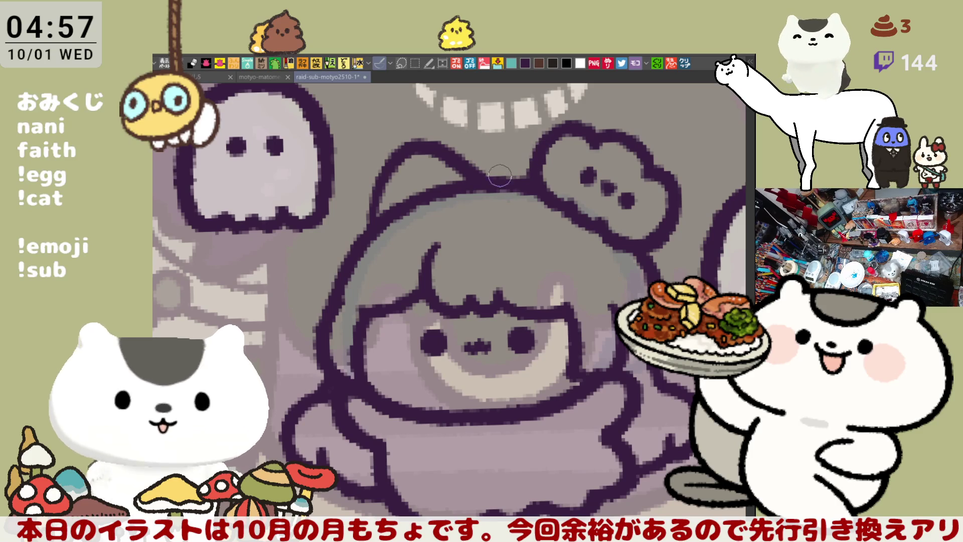
key("ctrl+z")
Try a round bun and a looping curl on top of the head, then undo both.
mouse_move(471, 180)
left_mouse_down()
mouse_move(454, 155)
mouse_move(495, 139)
left_mouse_up()
key("ctrl+z")
mouse_move(472, 178)
left_mouse_down()
mouse_move(481, 123)
mouse_move(517, 136)
mouse_move(489, 185)
mouse_move(504, 150)
mouse_move(453, 146)
mouse_move(511, 135)
mouse_move(486, 181)
mouse_move(461, 123)
mouse_move(521, 136)
mouse_move(482, 158)
mouse_move(463, 143)
mouse_move(484, 121)
mouse_move(519, 135)
mouse_move(502, 144)
left_mouse_up()
key("ctrl+z")
key("ctrl+z")
key("ctrl+z")
key("ctrl+z")
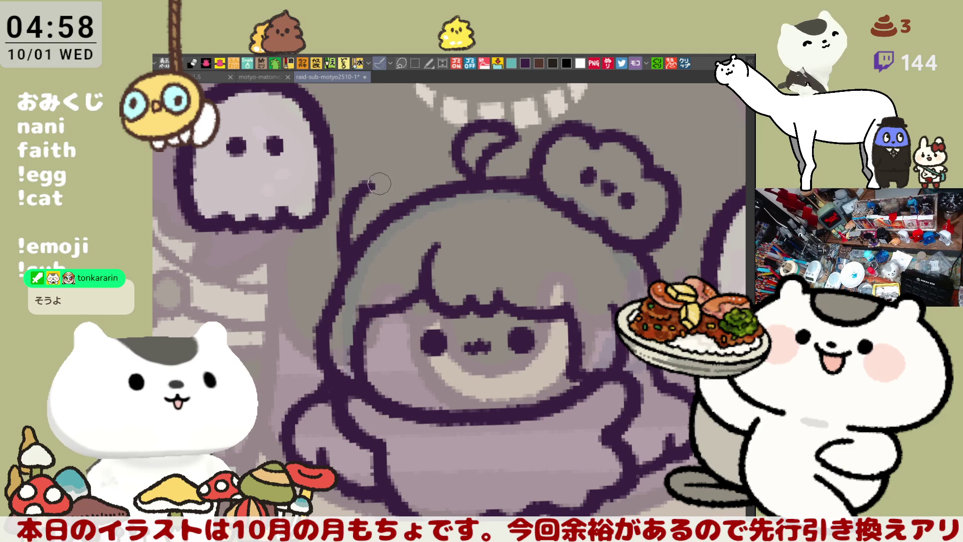
Draw a cat ear rising from the head's upper left after several retries.
mouse_move(345, 189)
left_mouse_down()
mouse_move(354, 262)
mouse_move(444, 199)
left_mouse_up()
key("ctrl+z")
key("ctrl+z")
left_click_drag(350, 264, 431, 190)
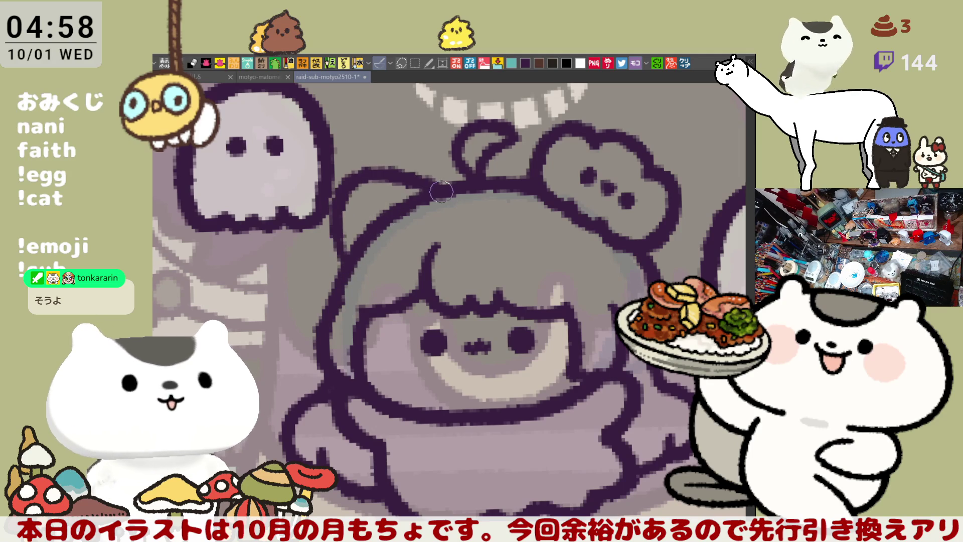
key("ctrl+z")
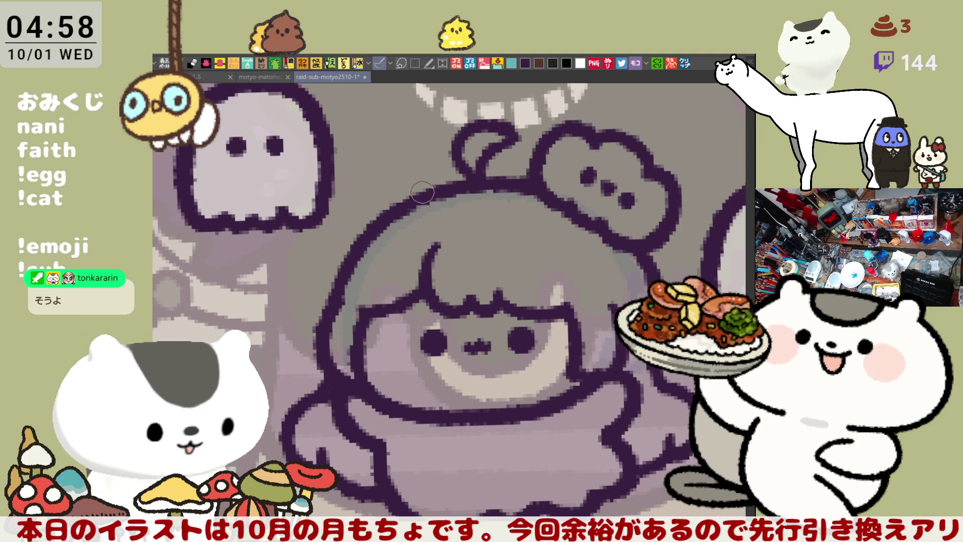
left_click_drag(351, 259, 431, 190)
key("ctrl+z")
mouse_move(346, 268)
left_mouse_down()
mouse_move(344, 194)
mouse_move(431, 188)
left_mouse_up()
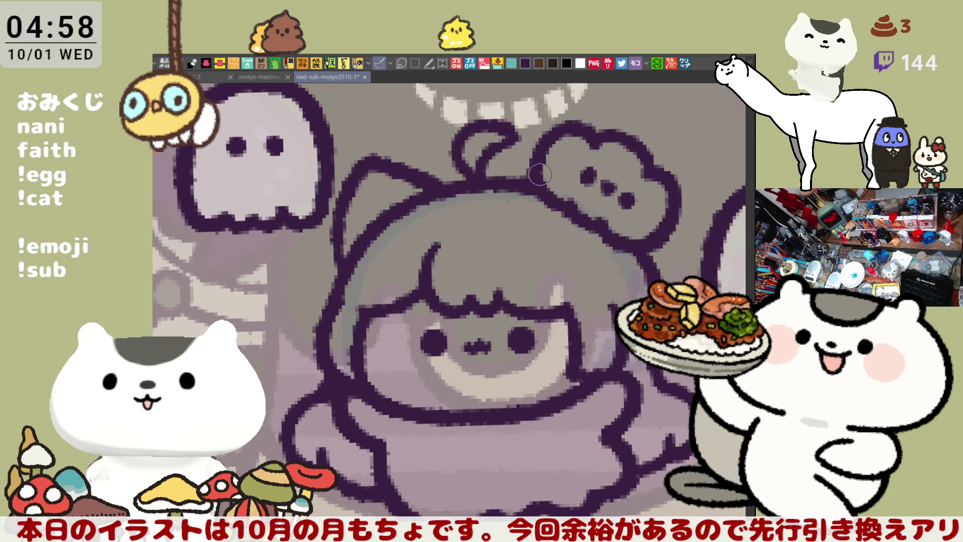
Try curved outline strokes down the head's left side, undoing each one.
mouse_move(345, 260)
left_mouse_down()
mouse_move(291, 285)
mouse_move(335, 323)
left_mouse_up()
key("ctrl+z")
left_click_drag(346, 252, 318, 326)
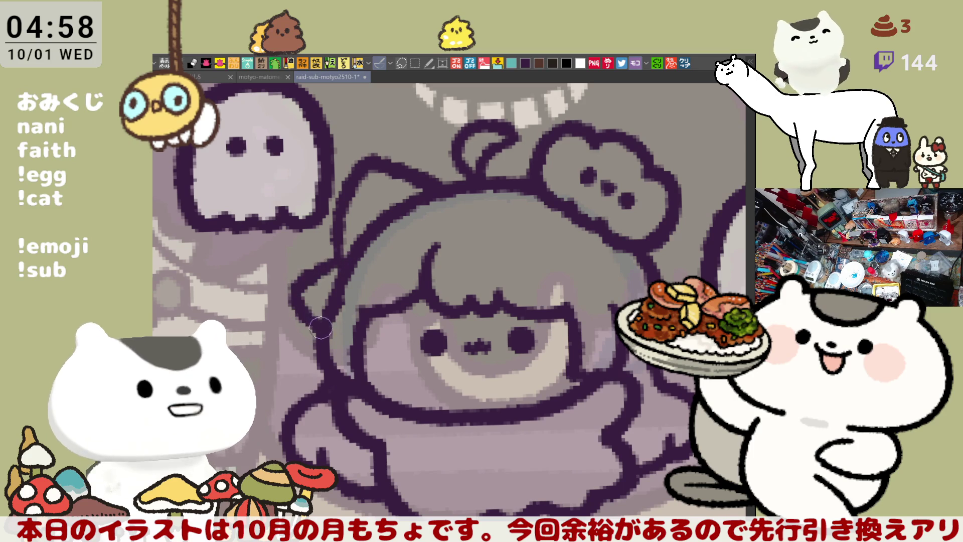
key("ctrl+z")
mouse_move(346, 253)
left_mouse_down()
mouse_move(294, 301)
mouse_move(321, 341)
mouse_move(314, 279)
mouse_move(318, 334)
left_mouse_up()
key("ctrl+z")
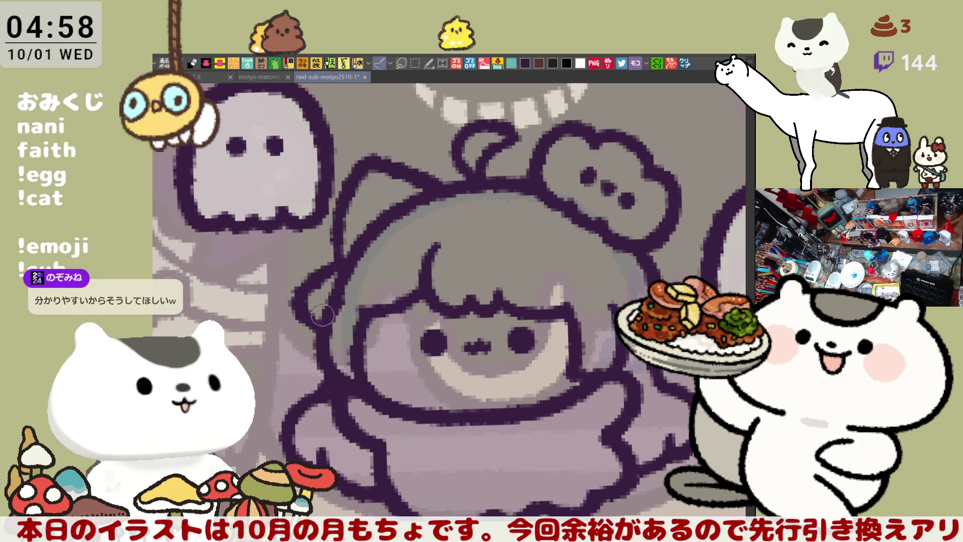
Redraw the head's left outline stroke and save the illustration.
key("ctrl+z")
left_click_drag(346, 253, 321, 332)
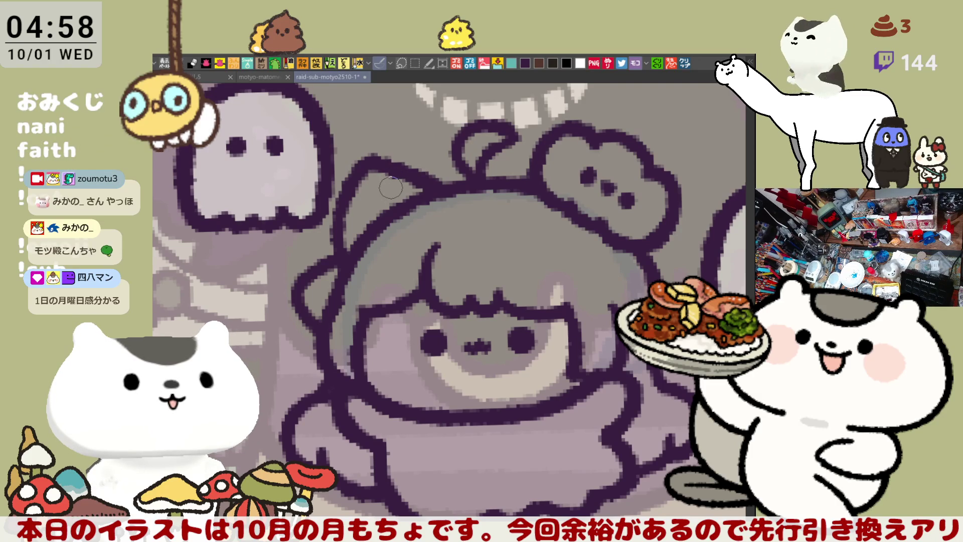
key("ctrl+s")
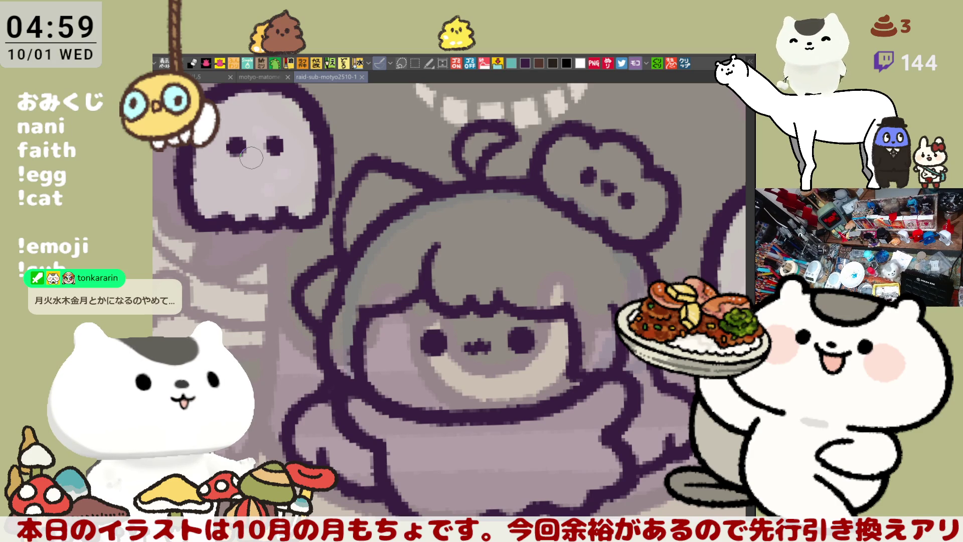
Mirror the canvas horizontally to test cat-ear strokes, then flip it back.
key("h")
mouse_move(436, 185)
left_mouse_down()
mouse_move(451, 178)
mouse_move(470, 188)
mouse_move(479, 160)
mouse_move(494, 150)
mouse_move(502, 161)
left_mouse_up()
key("ctrl+z")
left_click_drag(423, 191, 516, 168)
key("ctrl+z")
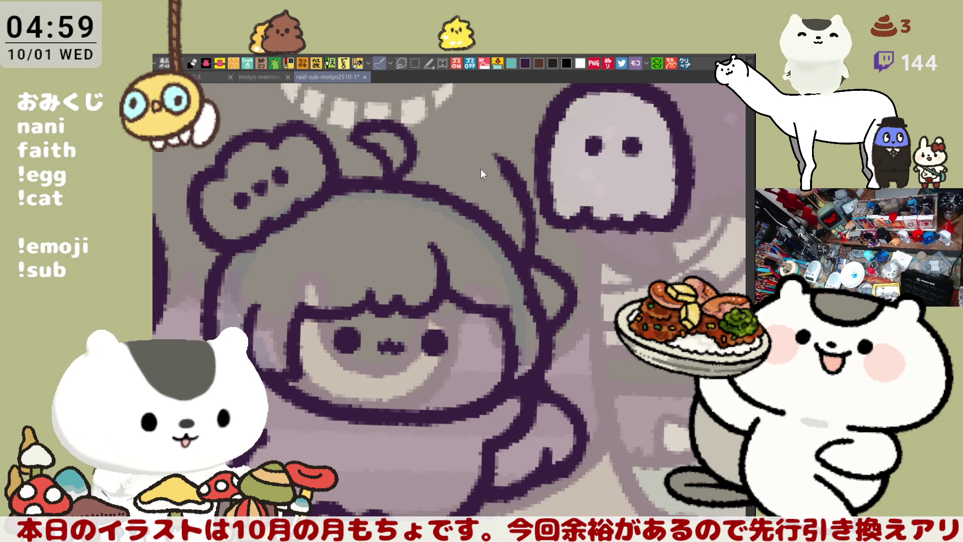
key("h")
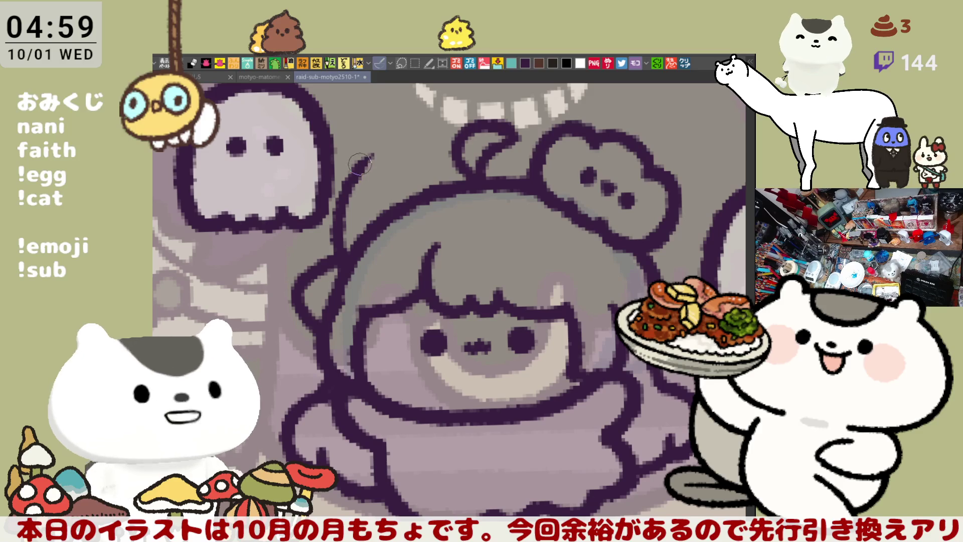
Redraw the hair strand on top of the head as a curl arching right.
left_click_drag(358, 167, 399, 165)
key("ctrl+z")
mouse_move(351, 187)
left_mouse_down()
mouse_move(401, 150)
mouse_move(451, 199)
left_mouse_up()
key("ctrl+z")
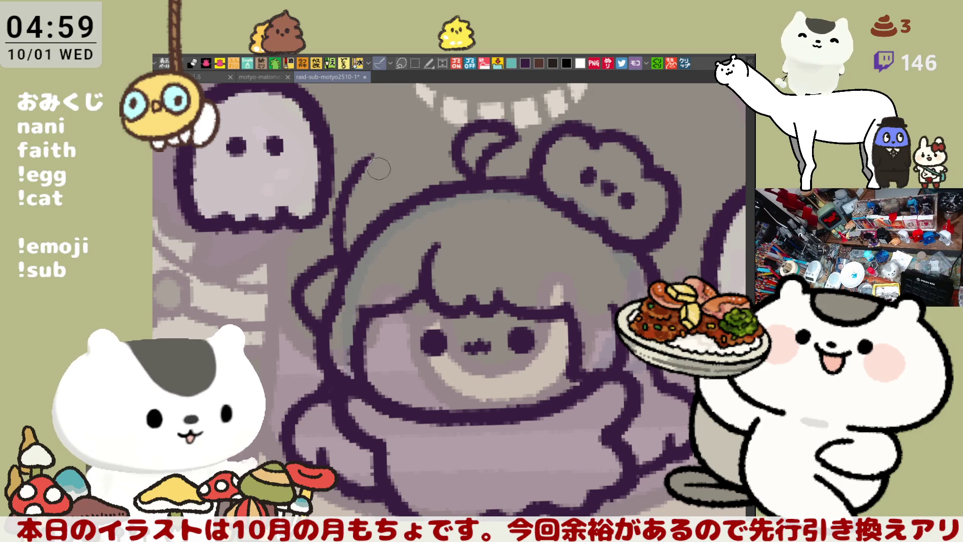
mouse_move(351, 183)
left_mouse_down()
mouse_move(388, 151)
mouse_move(431, 187)
mouse_move(391, 149)
mouse_move(438, 193)
left_mouse_up()
key("ctrl+z")
key("ctrl+z")
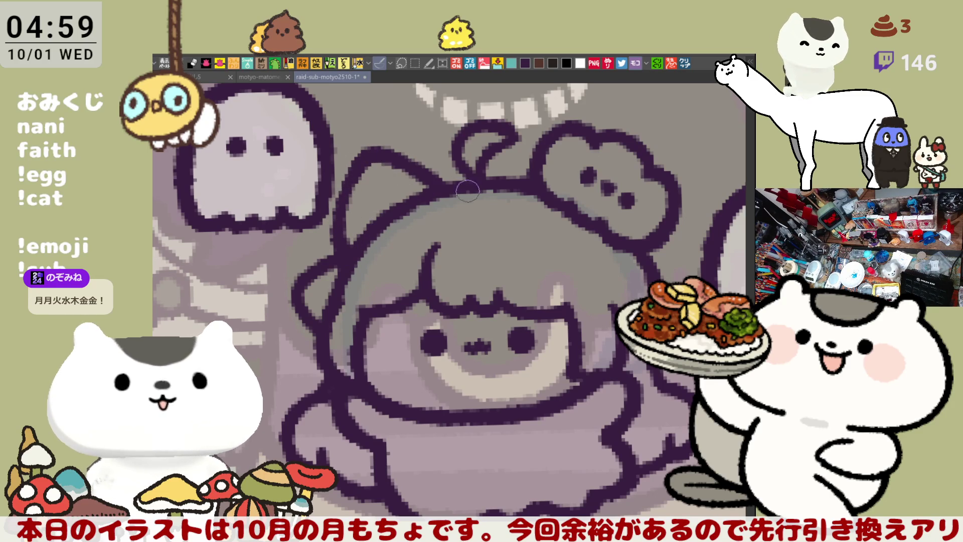
mouse_move(523, 215)
left_mouse_down()
mouse_move(547, 200)
mouse_move(572, 220)
left_mouse_up()
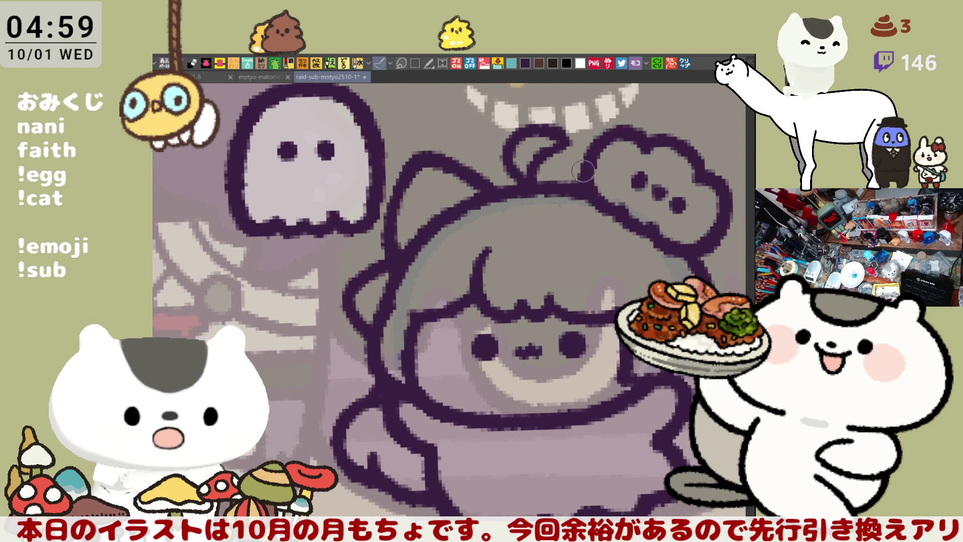
left_click_drag(620, 236, 552, 236)
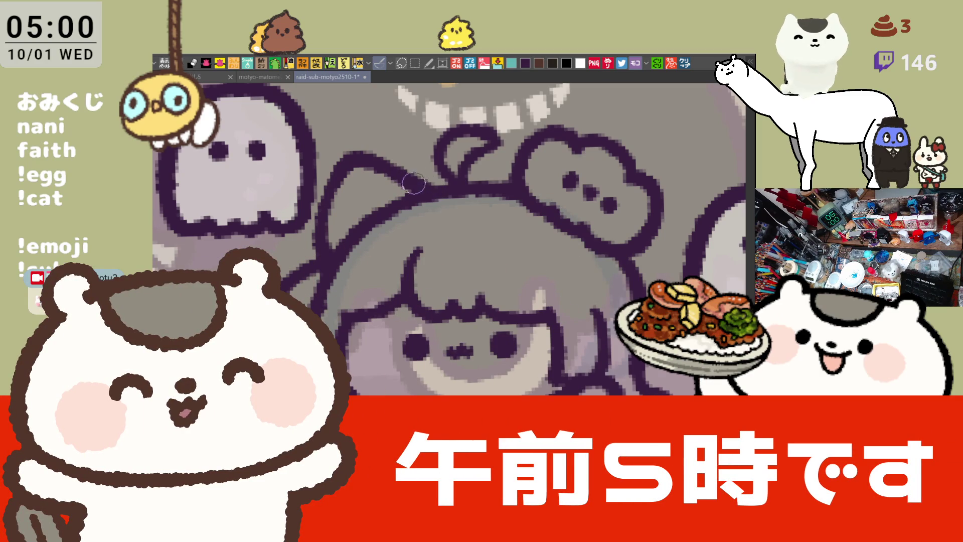
Select and move the right ghost up-right and the left ghost up-left.
scroll(424, 228, "down", 5)
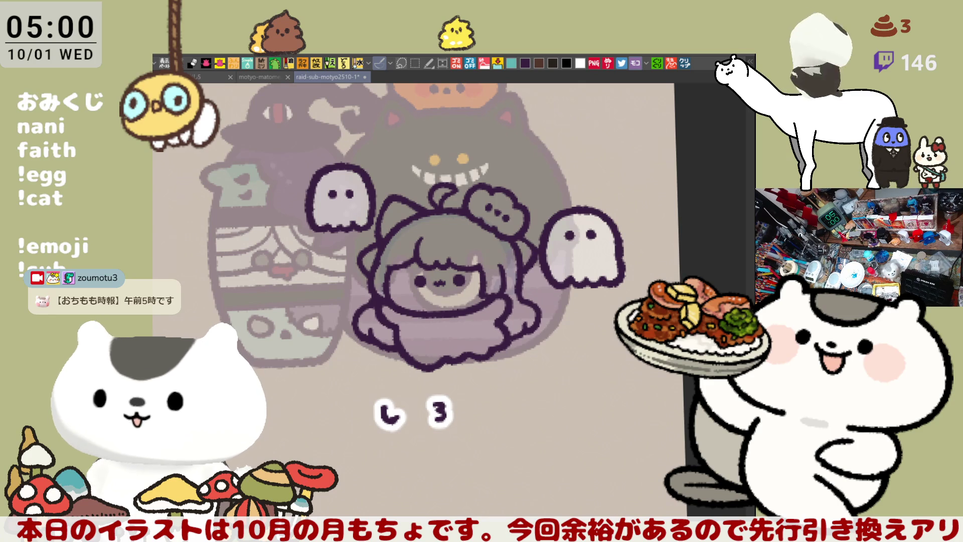
left_click(415, 62)
left_click_drag(491, 172, 678, 420)
left_click(627, 445)
mouse_move(605, 279)
left_mouse_down()
mouse_move(616, 251)
mouse_move(609, 263)
left_mouse_up()
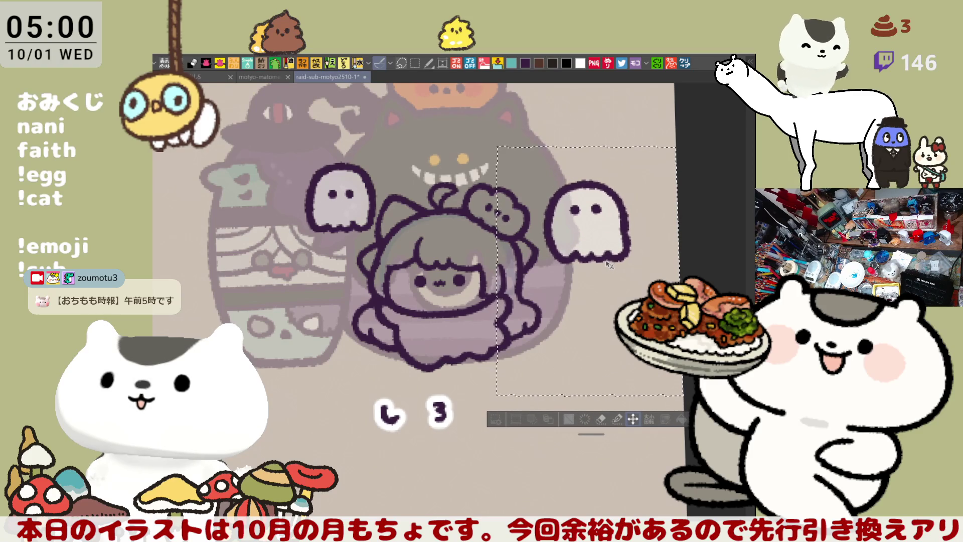
mouse_move(360, 260)
left_mouse_down()
mouse_move(386, 131)
mouse_move(363, 254)
left_mouse_up()
mouse_move(365, 219)
left_mouse_down()
mouse_move(343, 207)
mouse_move(350, 194)
mouse_move(350, 225)
mouse_move(349, 196)
mouse_move(343, 212)
left_mouse_up()
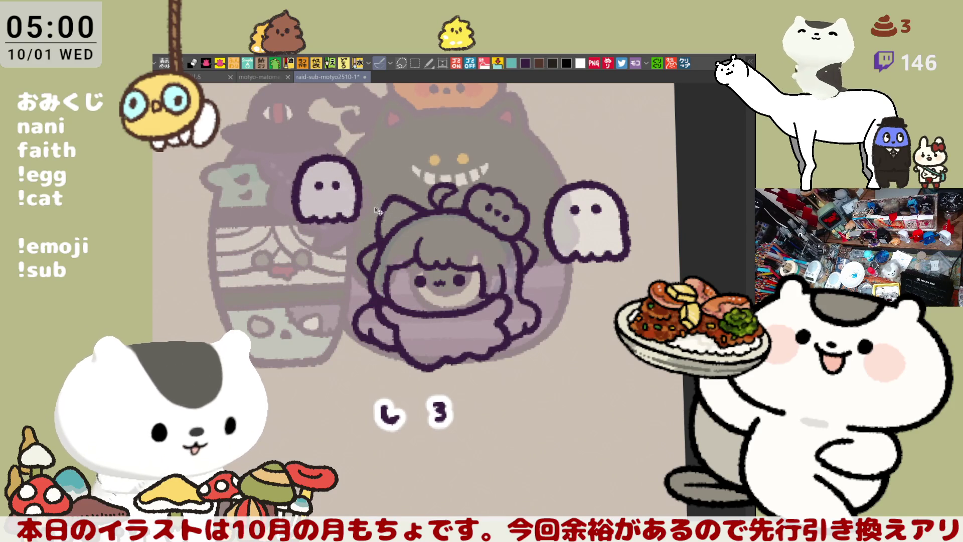
Deselect, save, and add a short stroke beside the hair ornament near the right ghost.
key("ctrl+d")
key("ctrl+s")
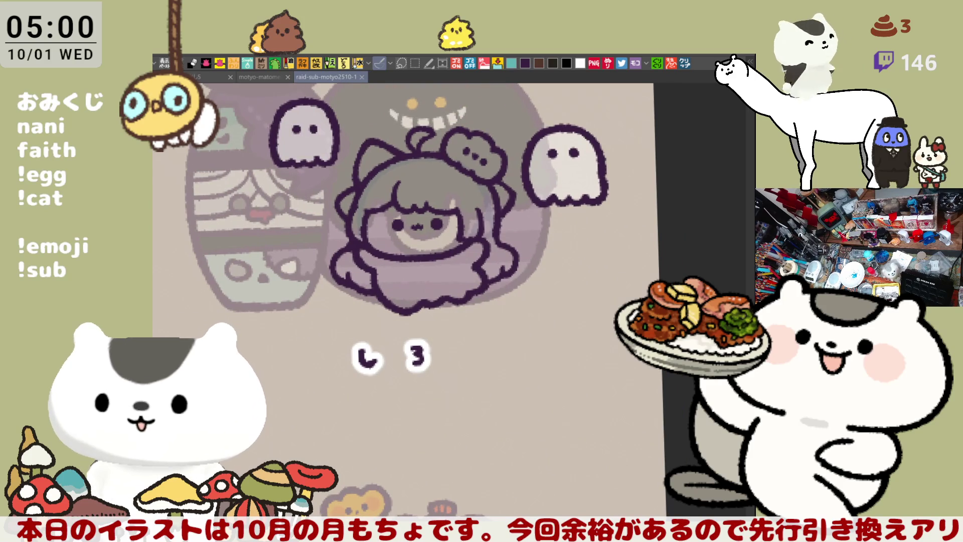
left_click_drag(513, 196, 499, 177)
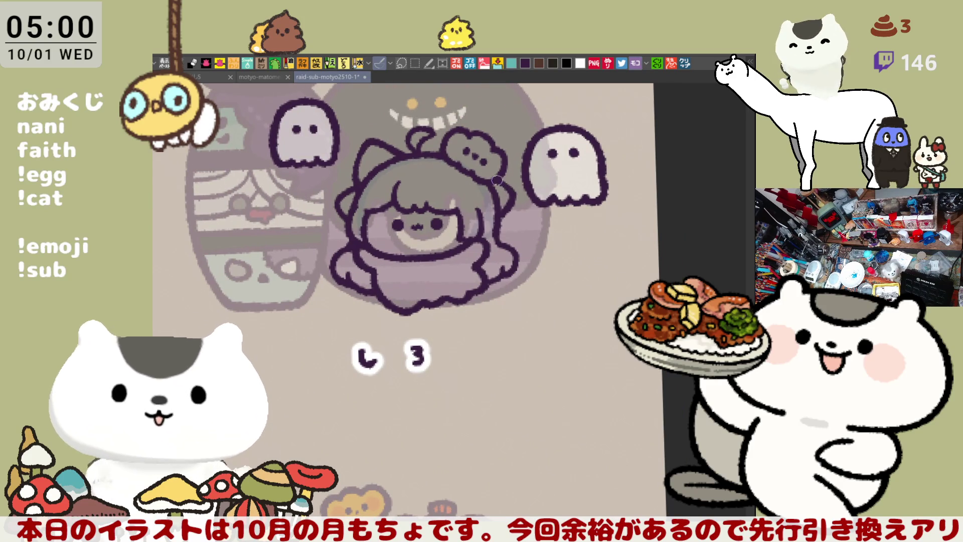
left_click_drag(494, 218, 525, 219)
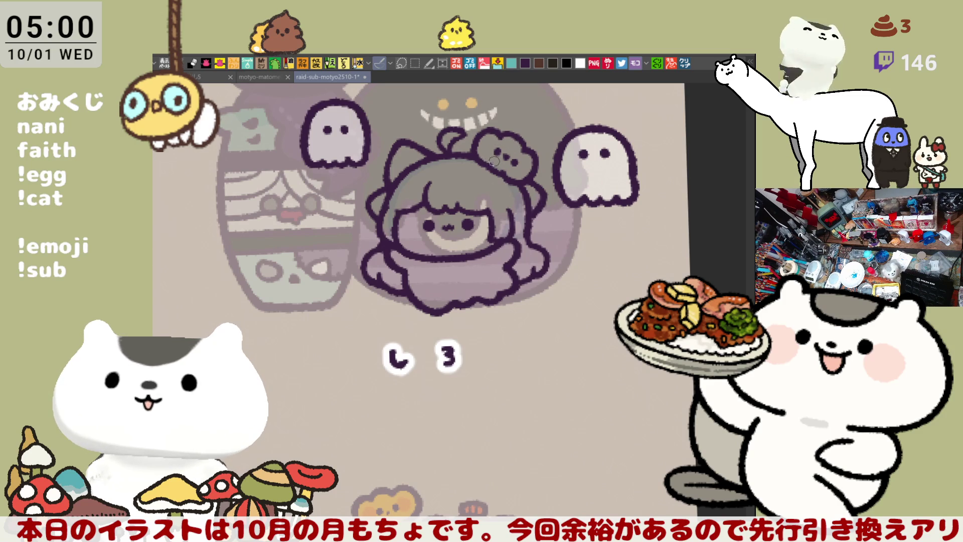
left_click_drag(493, 160, 523, 154)
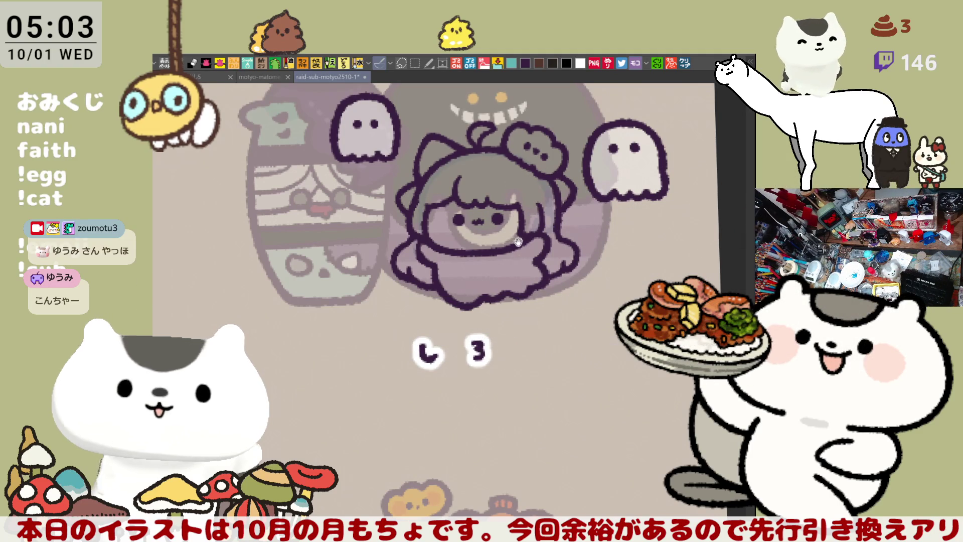
Zoom in on the face and add a short dark-purple stroke along the hairline.
left_click_drag(533, 235, 495, 273)
scroll(495, 272, "up", 3)
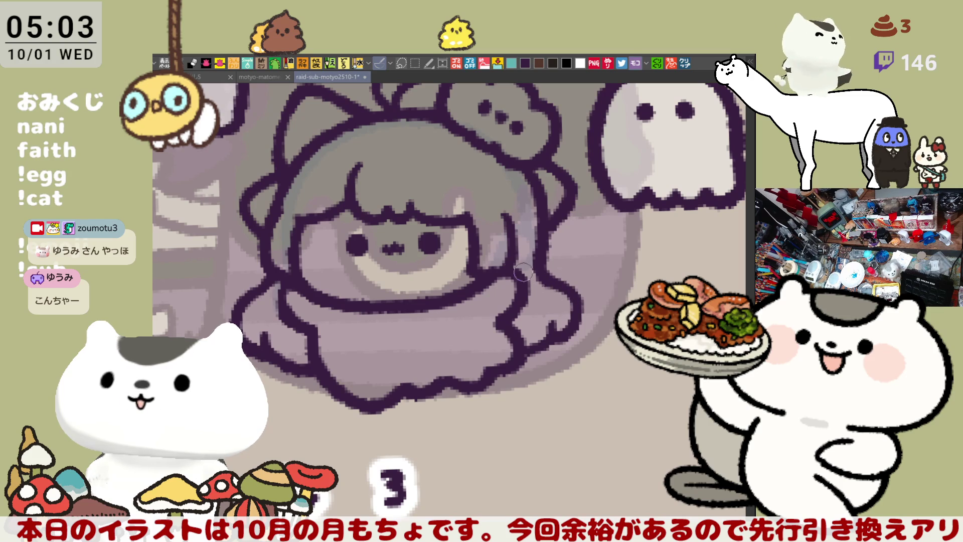
scroll(401, 266, "left", 3)
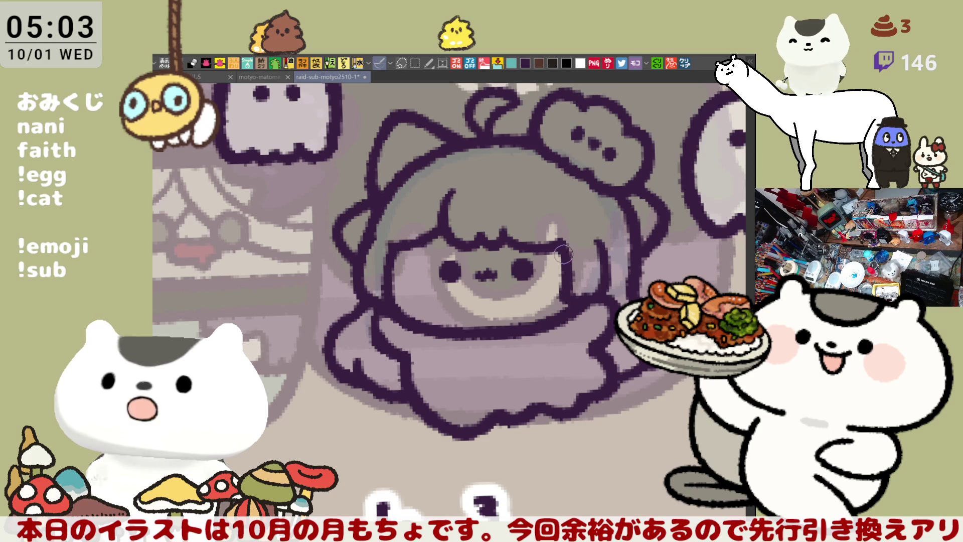
left_click_drag(552, 253, 581, 261)
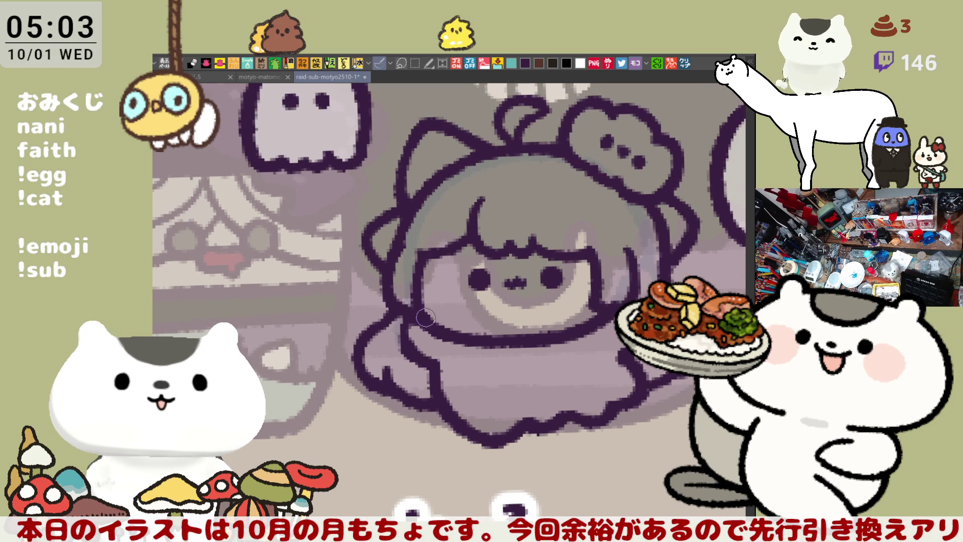
left_click_drag(481, 346, 424, 314)
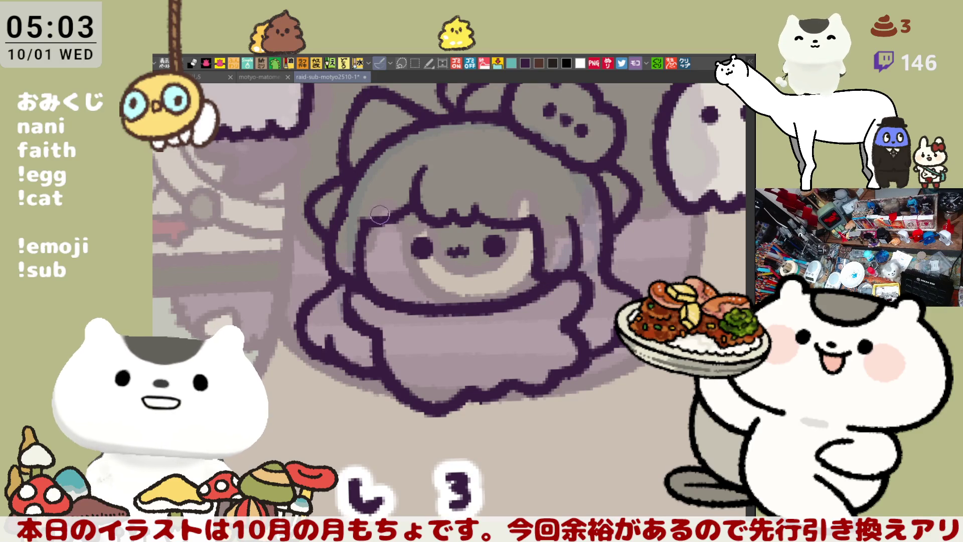
left_click_drag(398, 227, 366, 215)
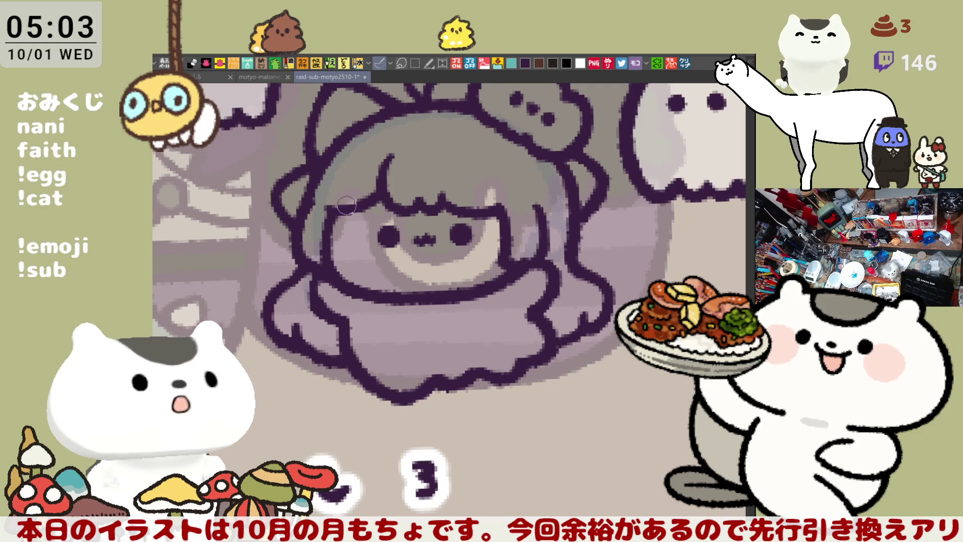
left_click_drag(526, 227, 515, 265)
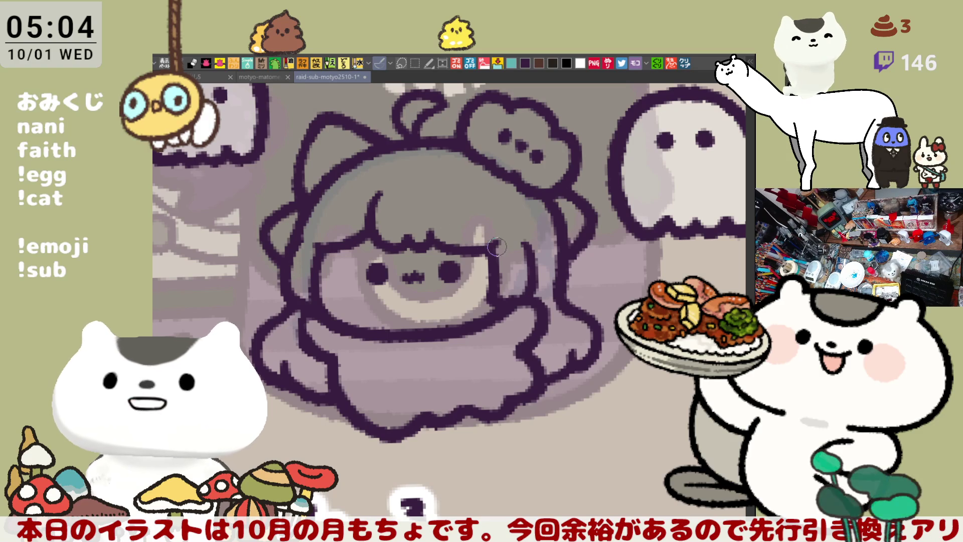
left_click_drag(477, 246, 497, 243)
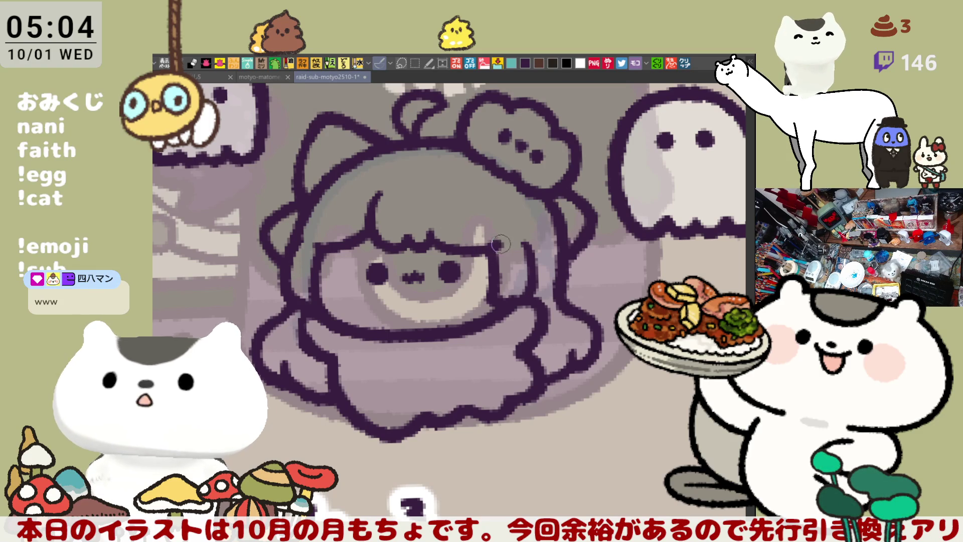
left_click_drag(465, 241, 500, 244)
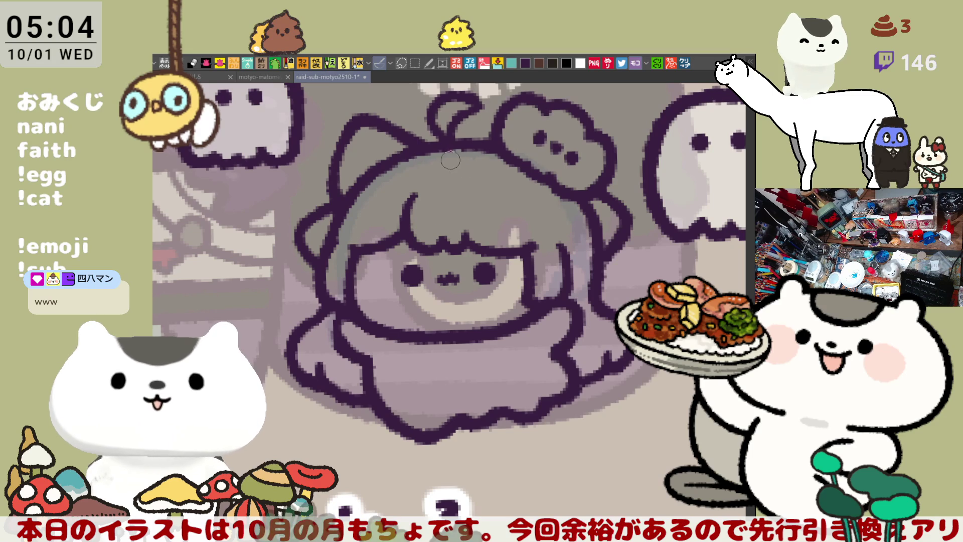
scroll(468, 157, "up", 2)
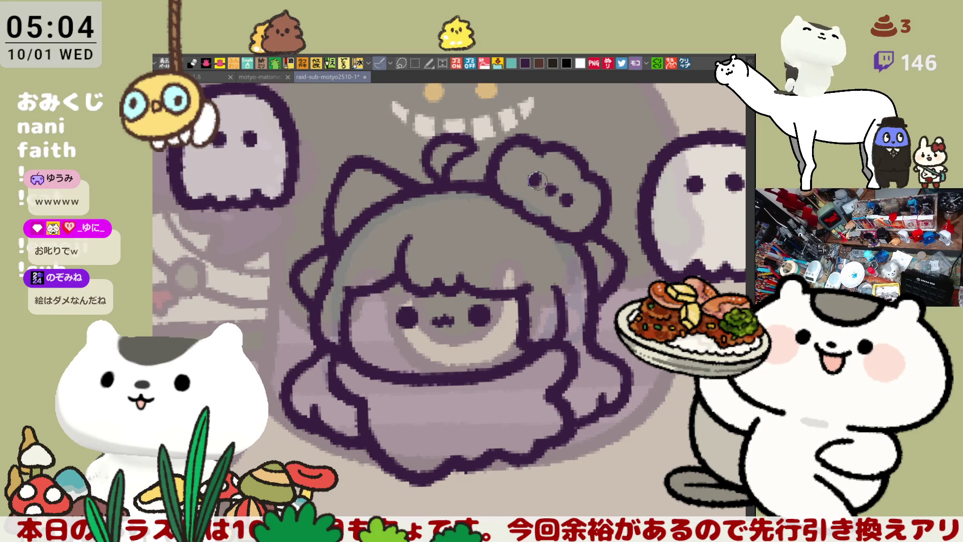
scroll(449, 271, "down", 3)
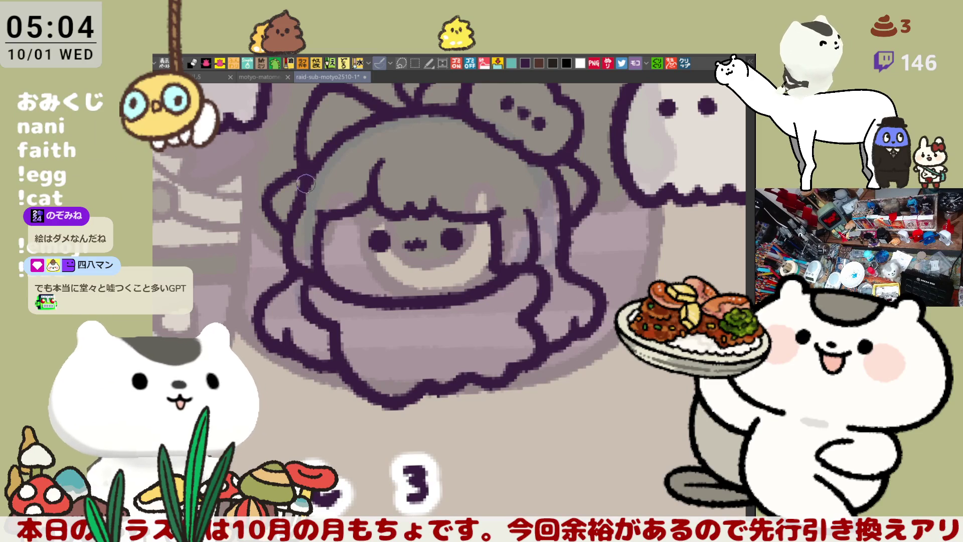
left_click_drag(331, 211, 360, 225)
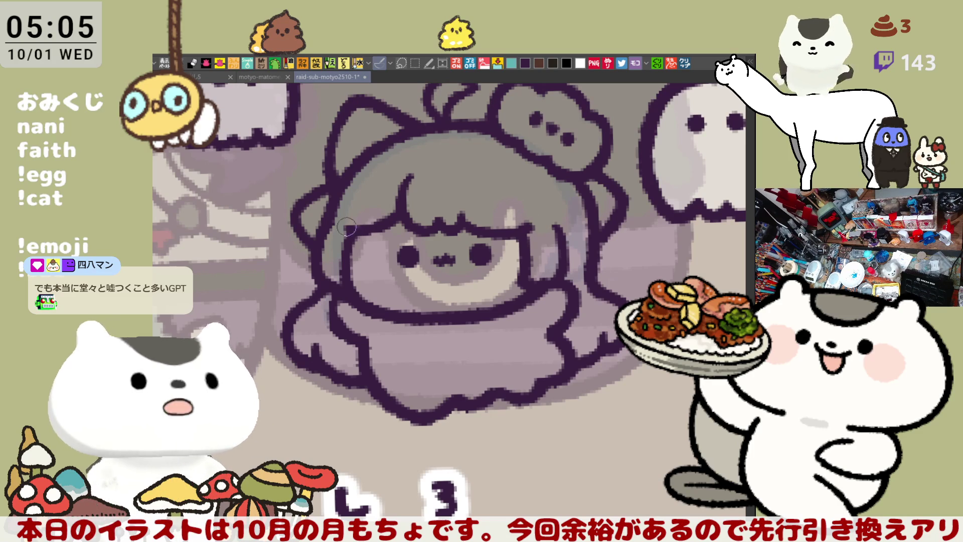
mouse_move(466, 202)
left_mouse_down()
mouse_move(361, 226)
mouse_move(313, 248)
left_mouse_up()
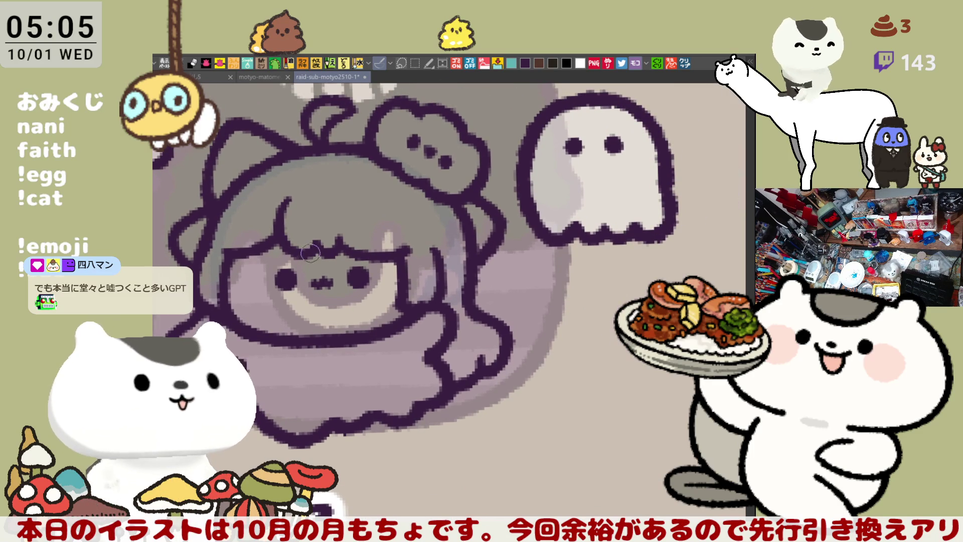
Draw a small ω mouth under the nose, then zoom out to show the girl and ghosts.
left_click_drag(464, 200, 503, 224)
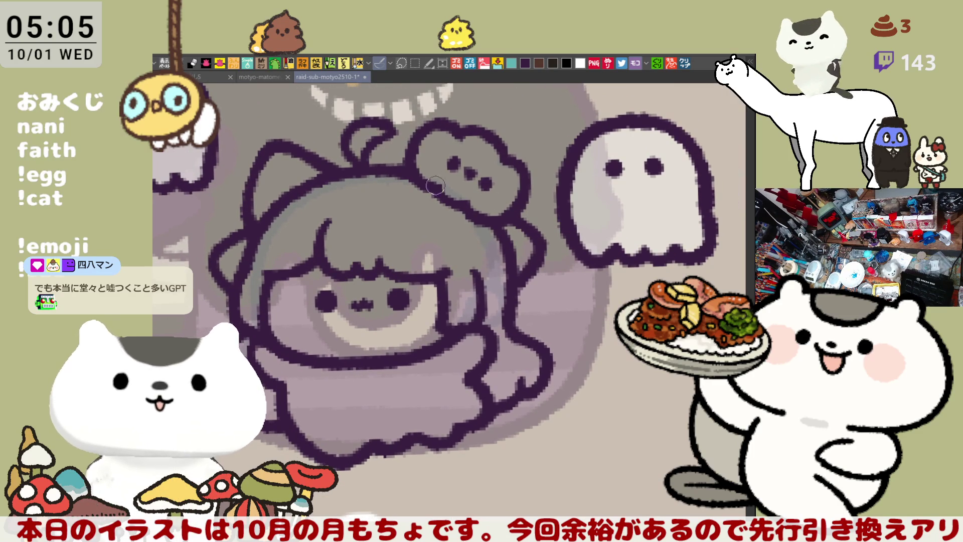
left_click_drag(479, 233, 519, 258)
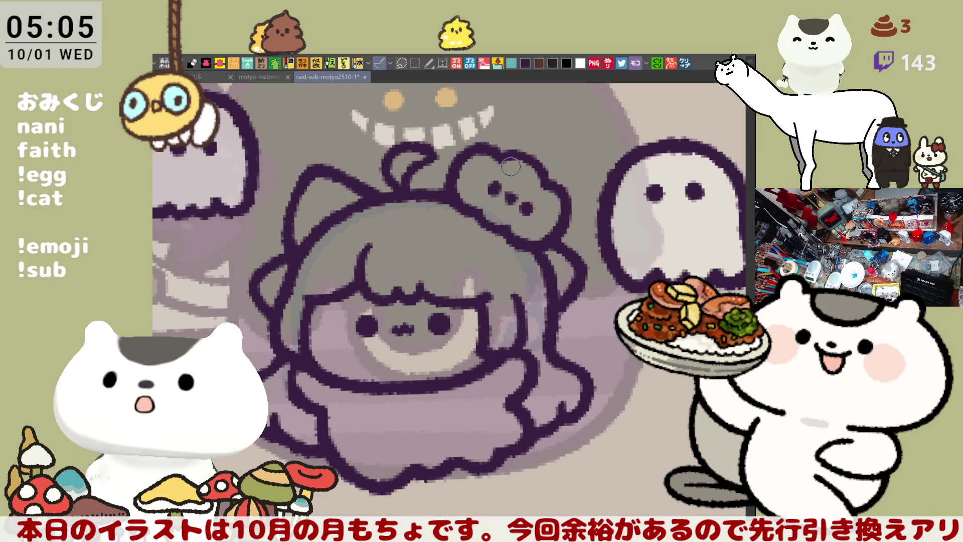
scroll(495, 164, "down", 1)
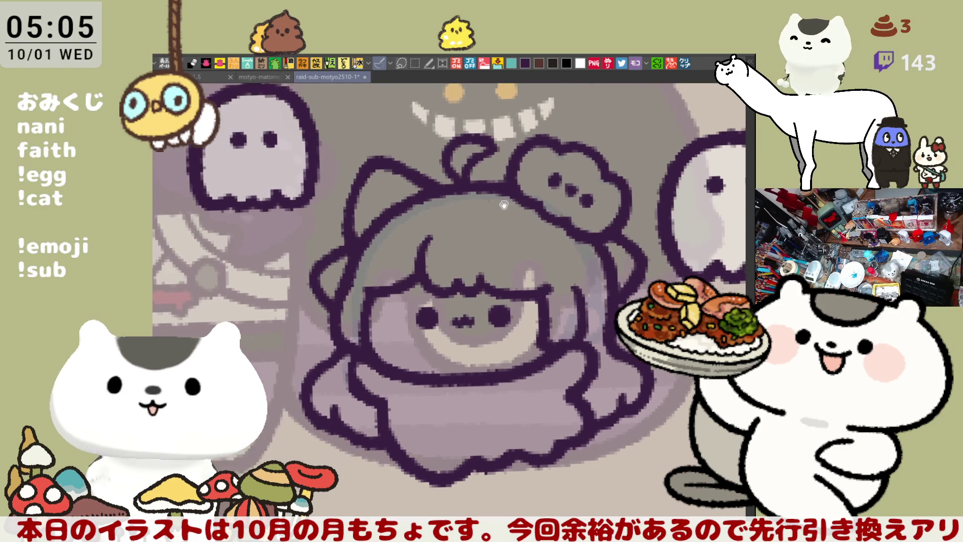
scroll(384, 253, "up", 2)
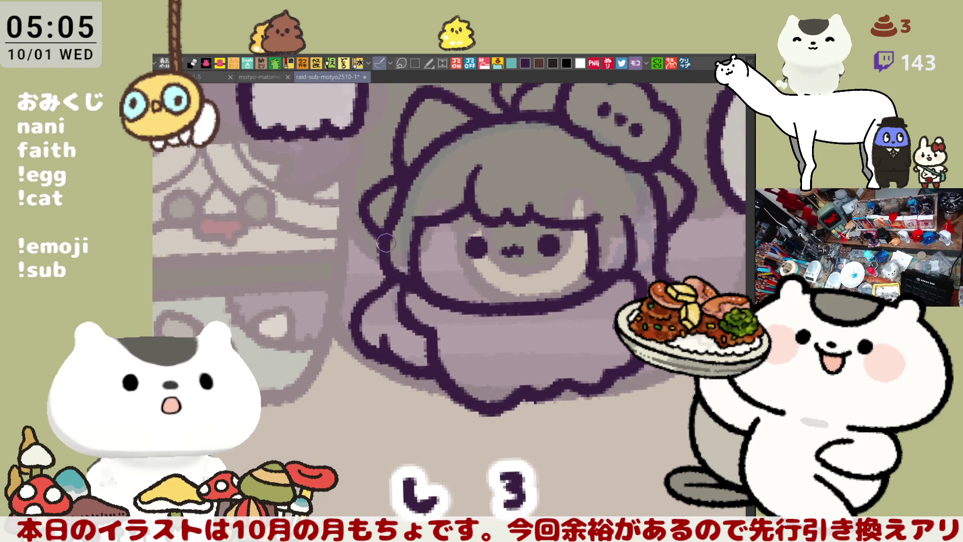
left_click_drag(388, 240, 313, 235)
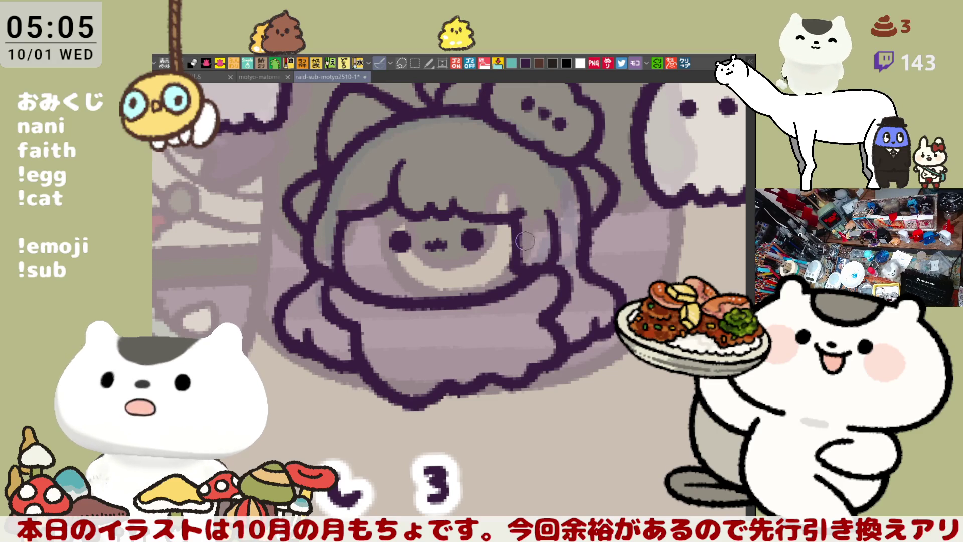
left_click_drag(529, 243, 513, 280)
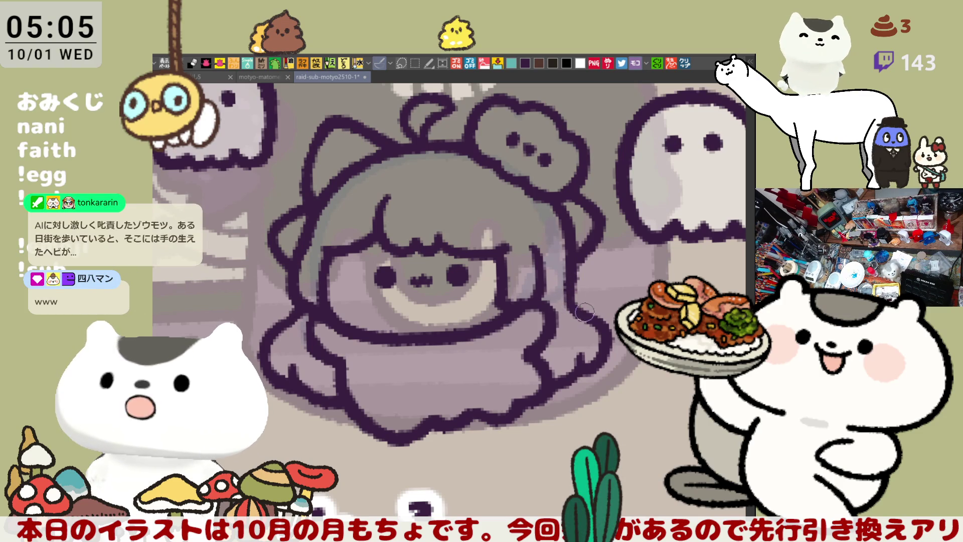
scroll(586, 321, "left", 3)
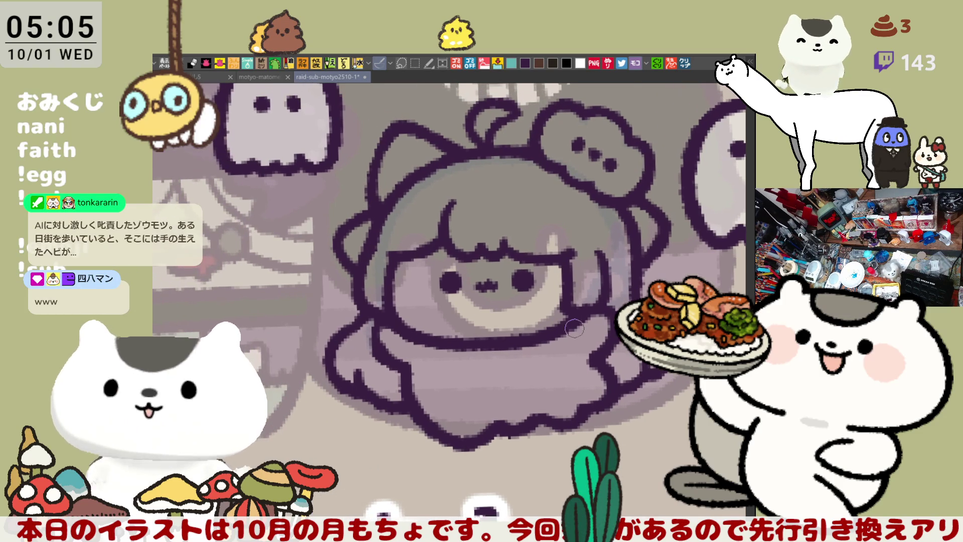
left_click_drag(491, 285, 499, 285)
mouse_move(577, 342)
left_mouse_down()
mouse_move(552, 339)
mouse_move(577, 356)
left_mouse_up()
scroll(455, 419, "down", 5)
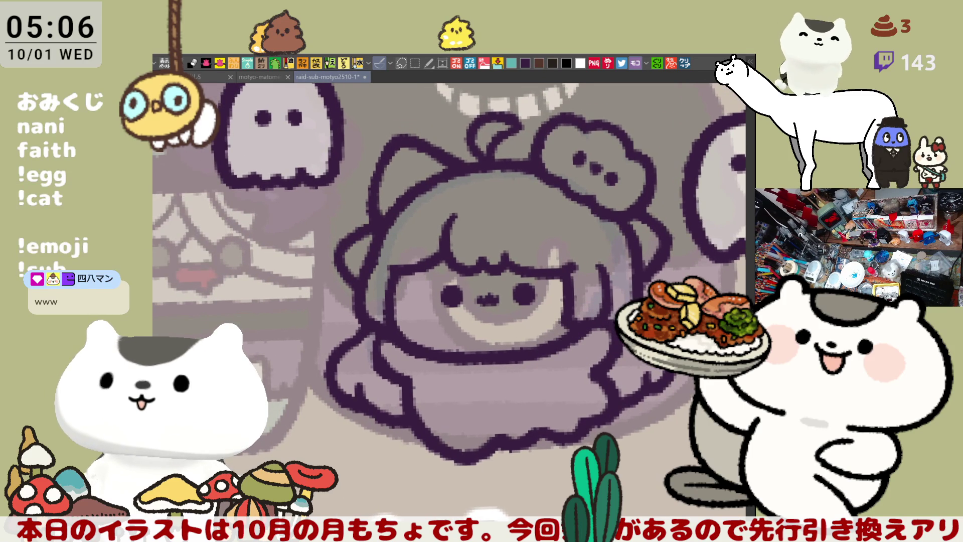
left_click_drag(455, 419, 593, 404)
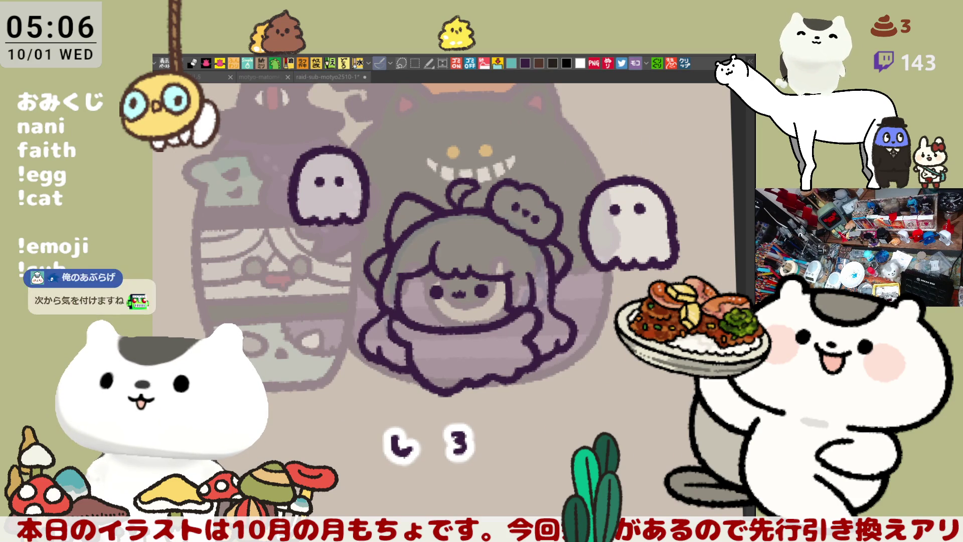
left_click(526, 254)
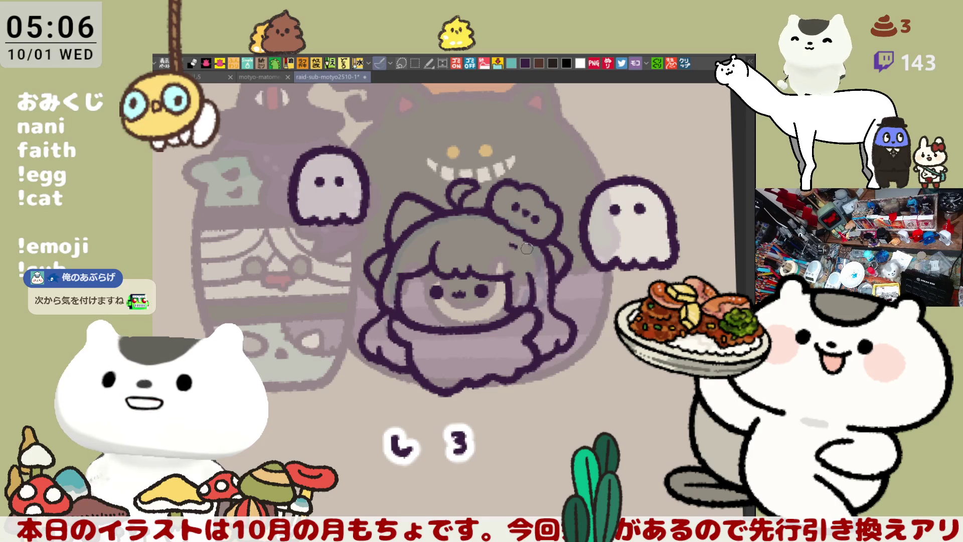
left_click_drag(495, 244, 522, 261)
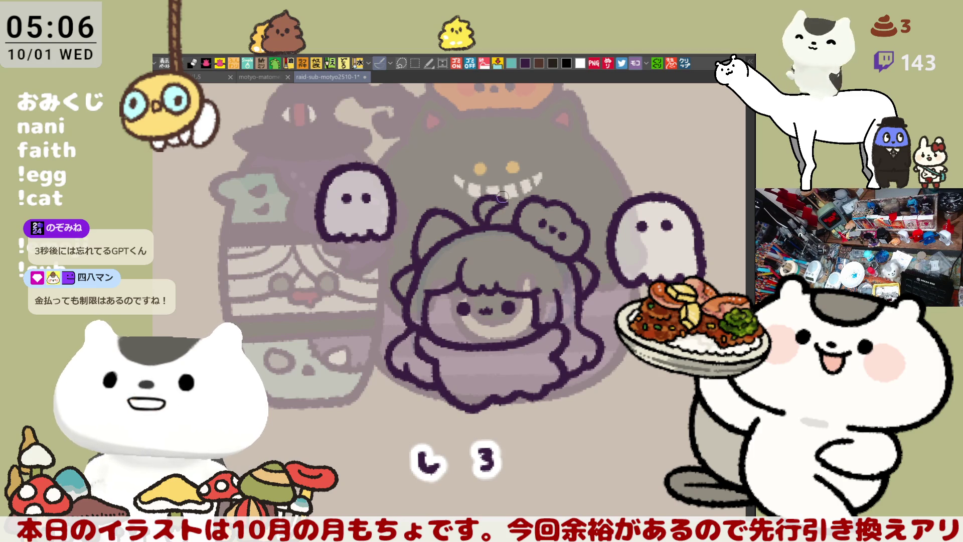
key("ctrl+s")
Add a stroke at the antenna curl's tip and lasso around the curl.
scroll(496, 204, "down", 1)
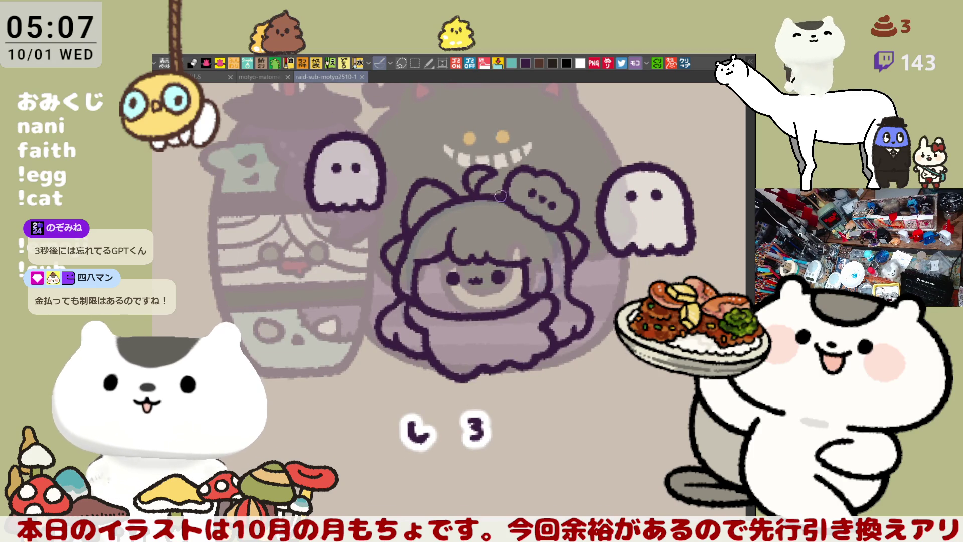
left_click_drag(476, 168, 491, 170)
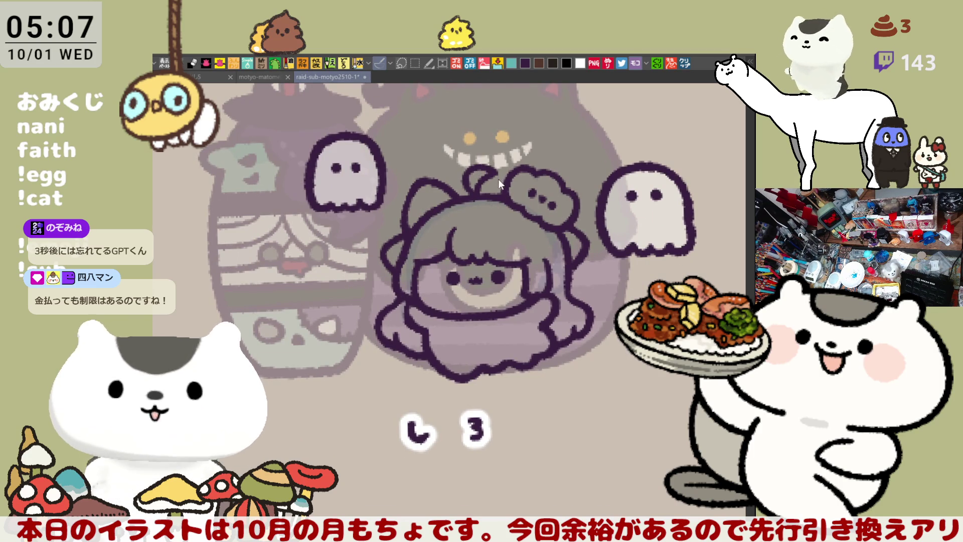
scroll(505, 434, "up", 2)
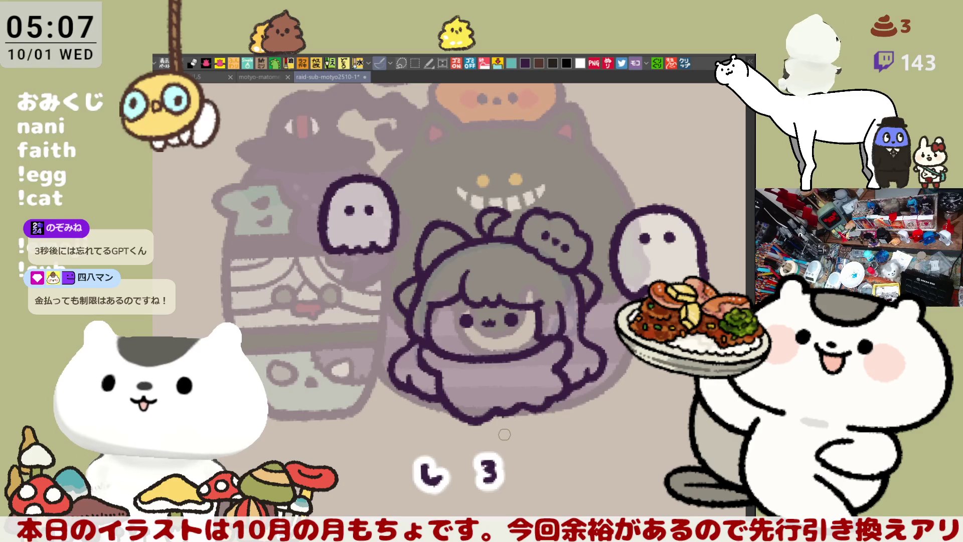
scroll(504, 434, "up", 4)
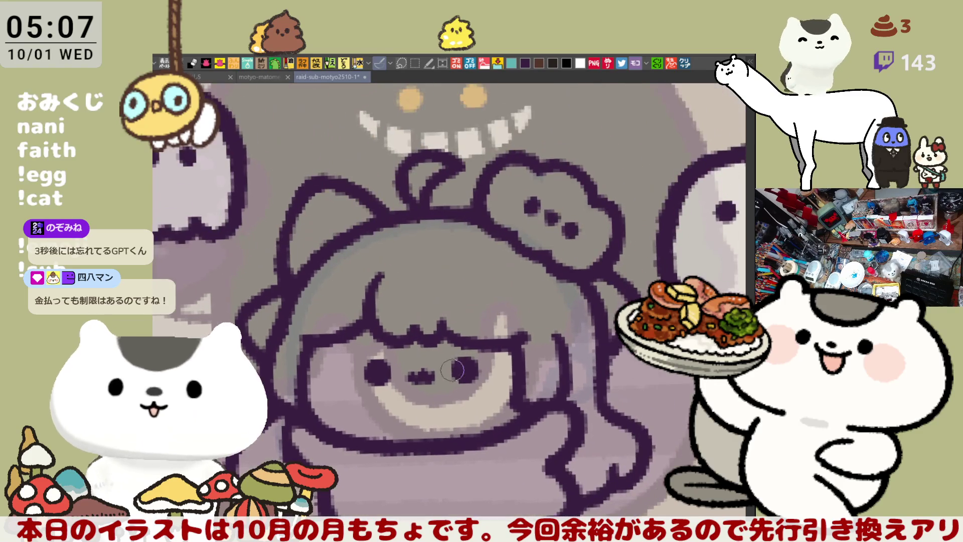
scroll(474, 261, "down", 2)
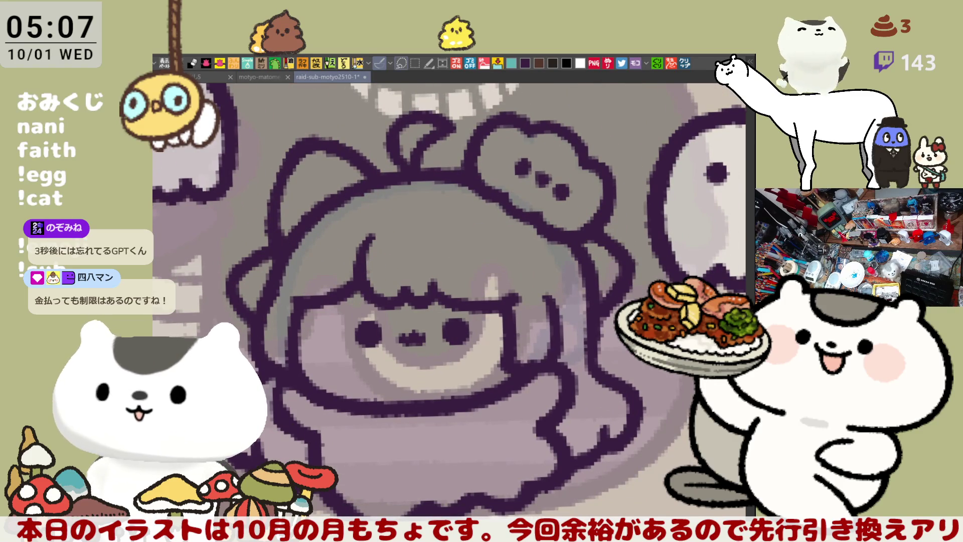
scroll(458, 218, "up", 2)
mouse_move(458, 218)
left_mouse_down()
mouse_move(424, 232)
mouse_move(476, 145)
mouse_move(494, 193)
mouse_move(446, 223)
left_mouse_up()
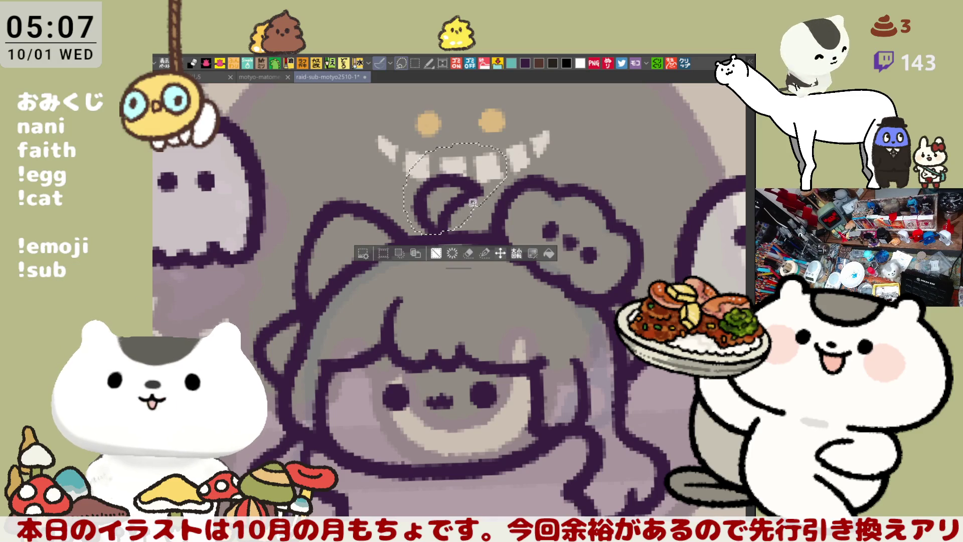
Nudge the lassoed antenna curl slightly right and deselect it.
left_click(500, 253)
left_click_drag(450, 223, 464, 225)
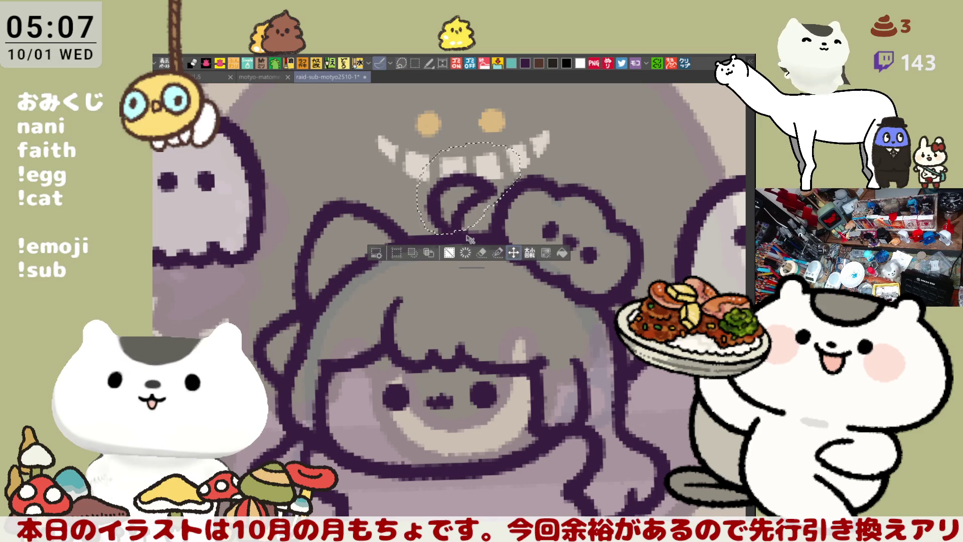
key("ctrl+d")
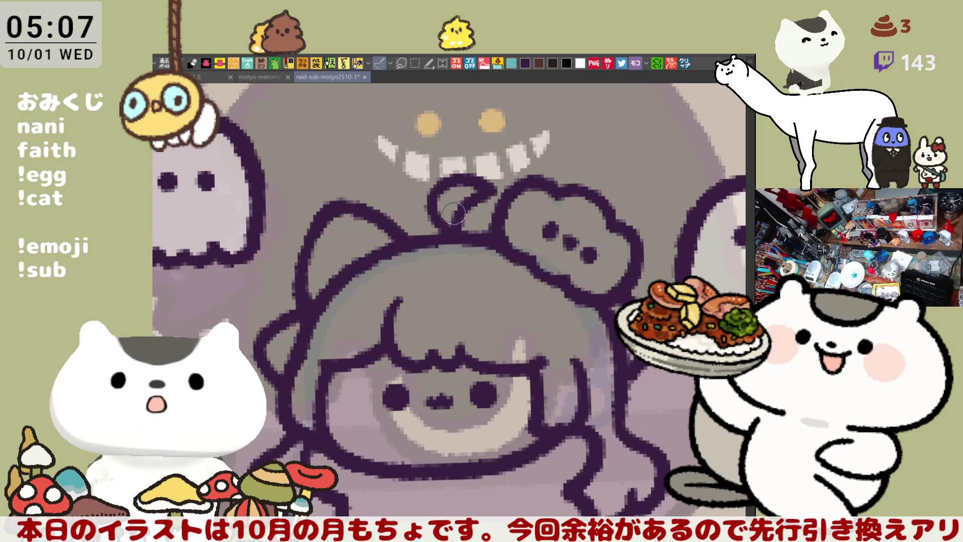
Lighten part of the face's left outline and add a thin strand line across the bangs.
left_click_drag(450, 223, 413, 140)
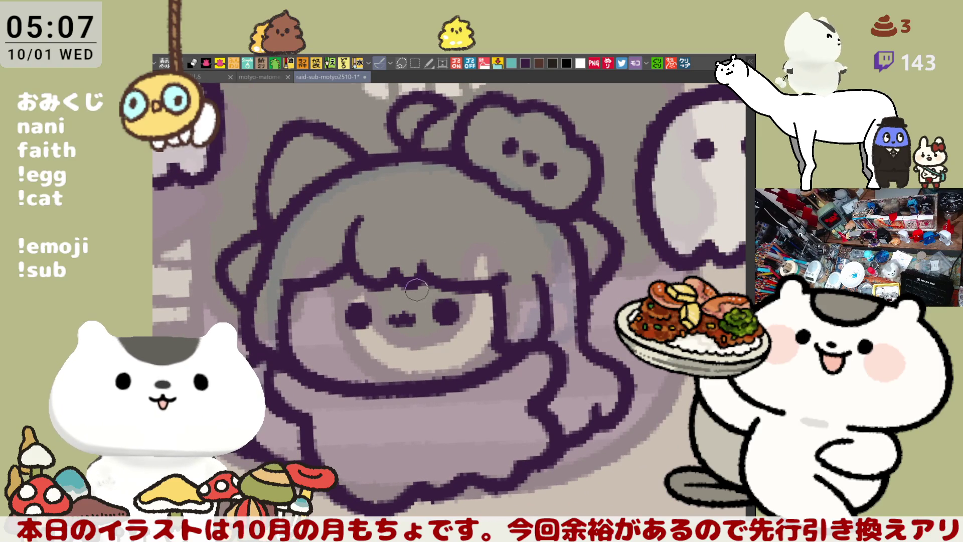
left_click_drag(432, 283, 468, 288)
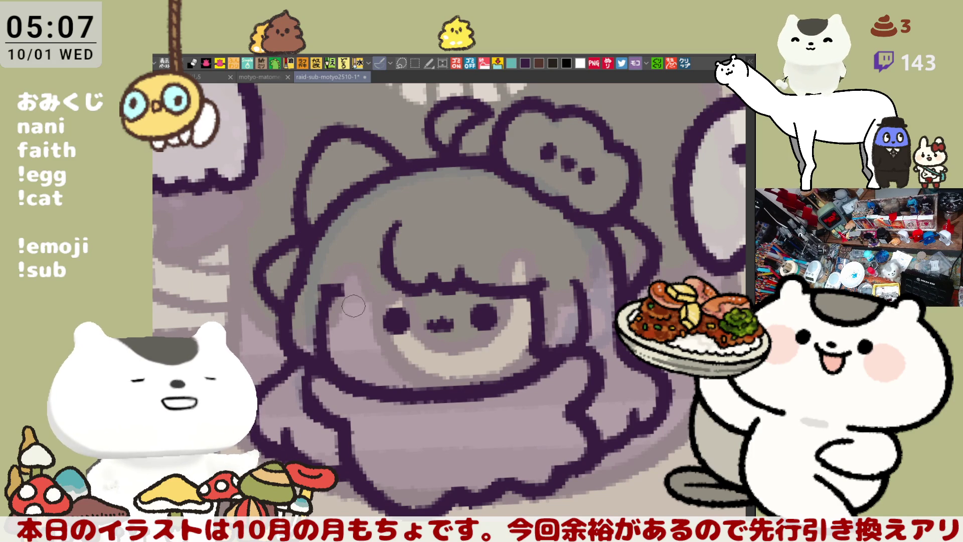
left_click_drag(341, 281, 344, 292)
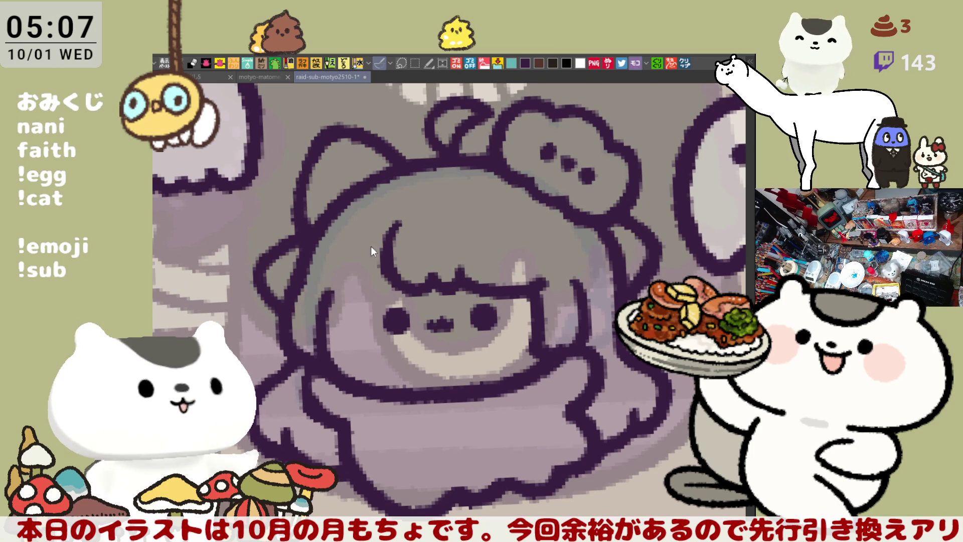
left_click_drag(408, 211, 363, 285)
key("ctrl+z")
mouse_move(406, 210)
left_mouse_down()
mouse_move(355, 297)
mouse_move(388, 238)
mouse_move(362, 305)
left_mouse_up()
key("ctrl+z")
key("ctrl+z")
left_click_drag(407, 215, 363, 291)
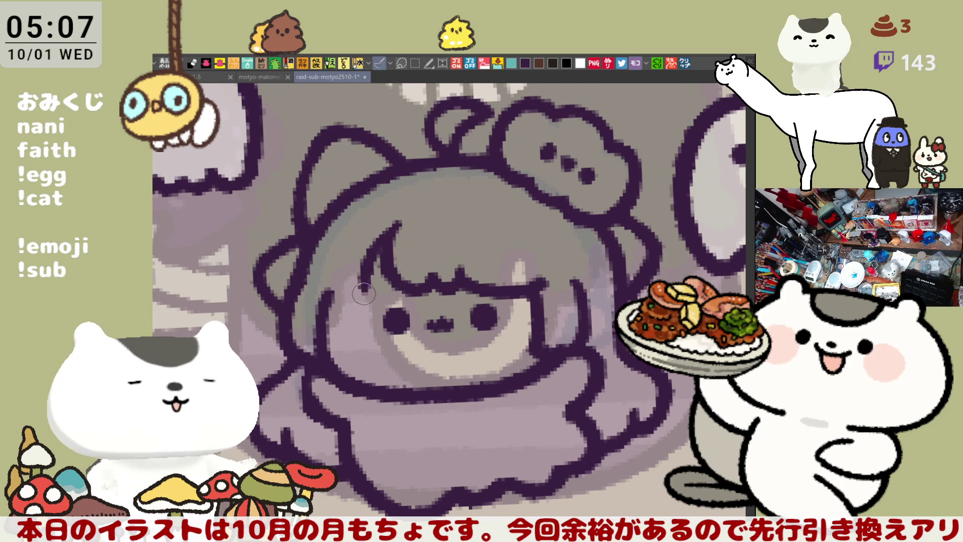
key("ctrl+z")
left_click_drag(406, 214, 362, 303)
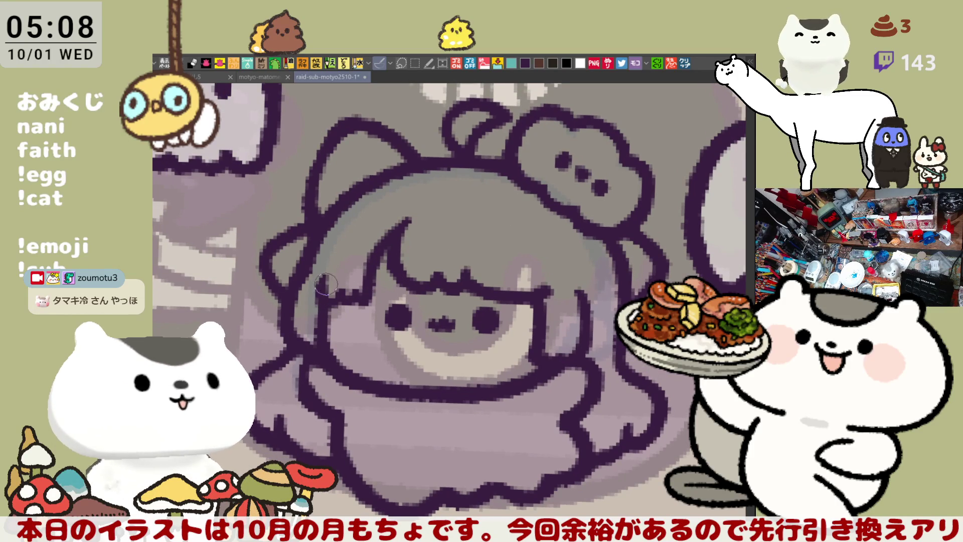
Rotate the canvas back to level and zoom out to the whole illustration.
key("minus")
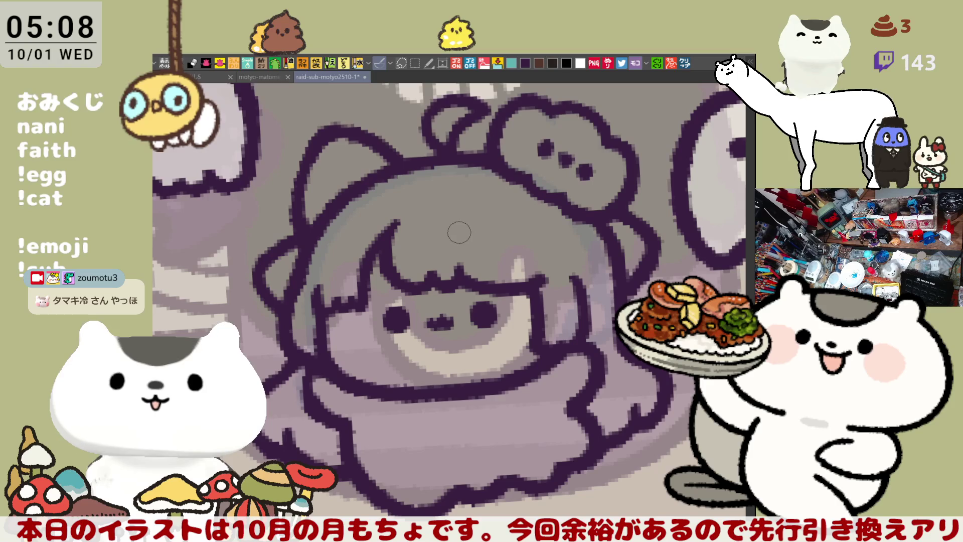
key("asciicircum")
key("asciicircum")
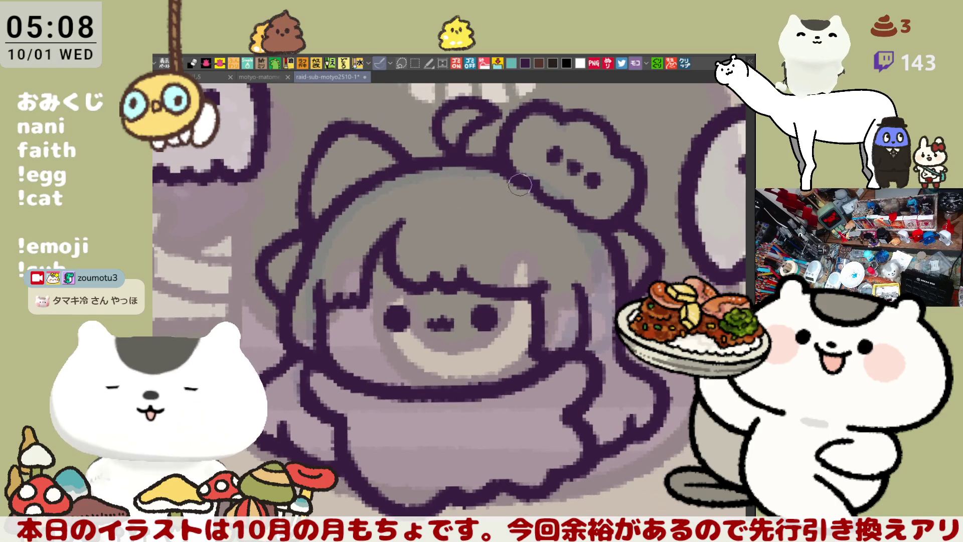
key("minus")
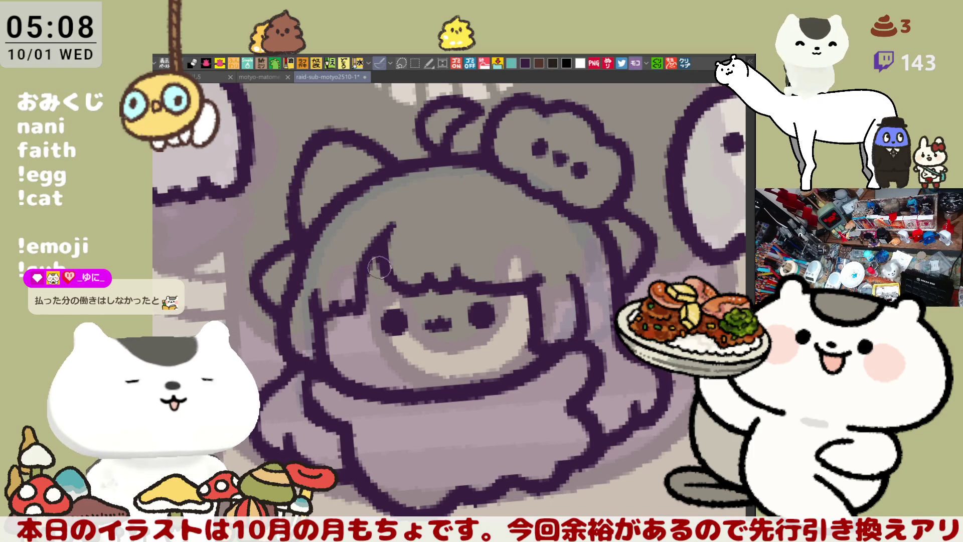
left_click_drag(511, 225, 519, 235)
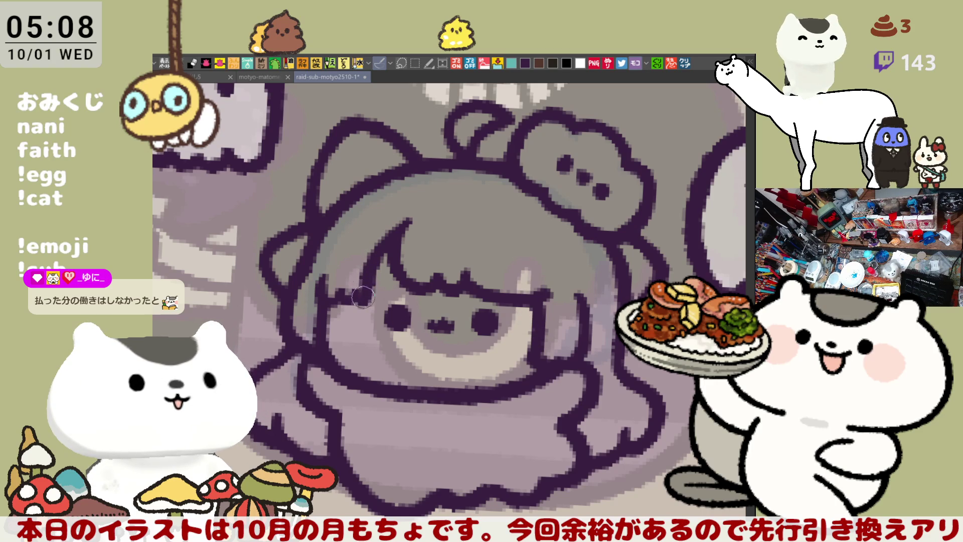
mouse_move(362, 301)
left_mouse_down()
mouse_move(399, 310)
mouse_move(416, 300)
left_mouse_up()
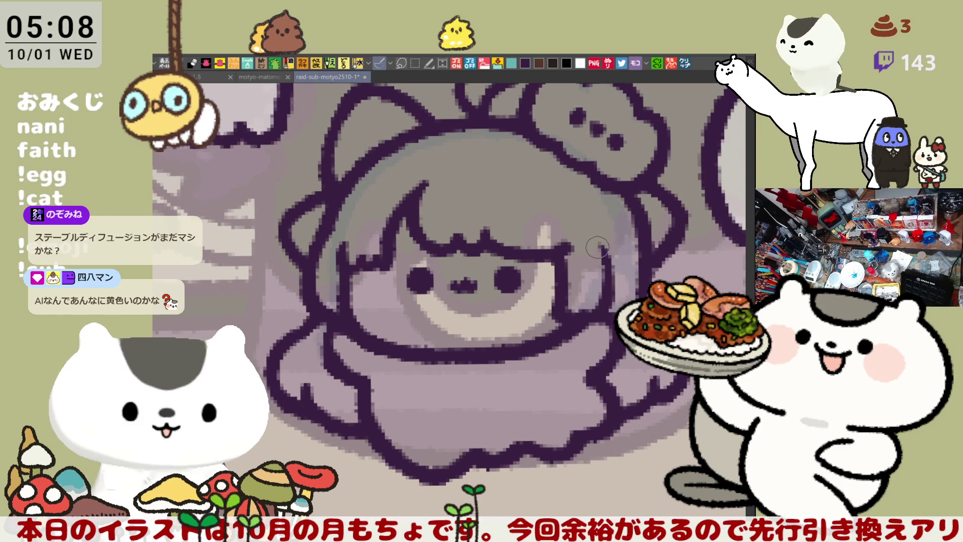
scroll(574, 260, "down", 3)
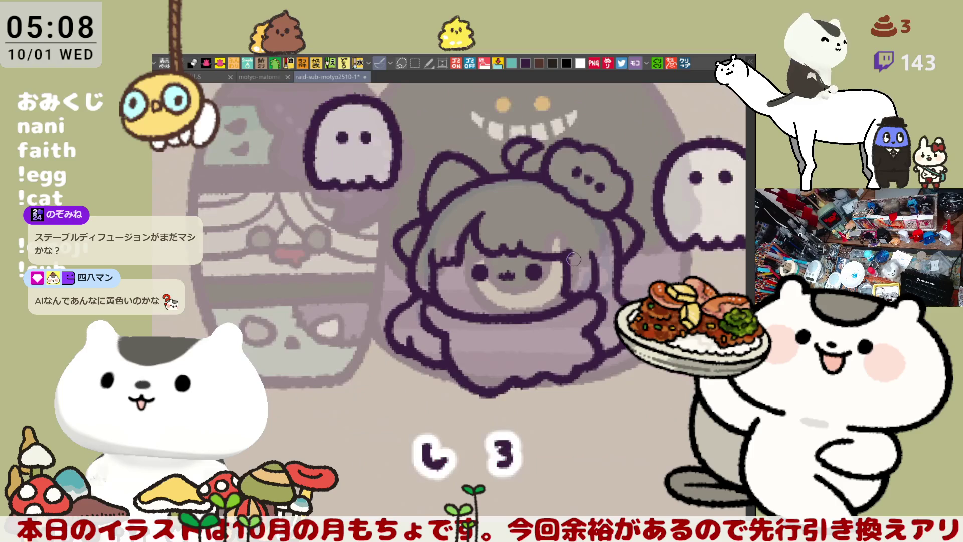
Extend the left ear outline down the side of the girl's head.
left_click_drag(495, 348, 457, 365)
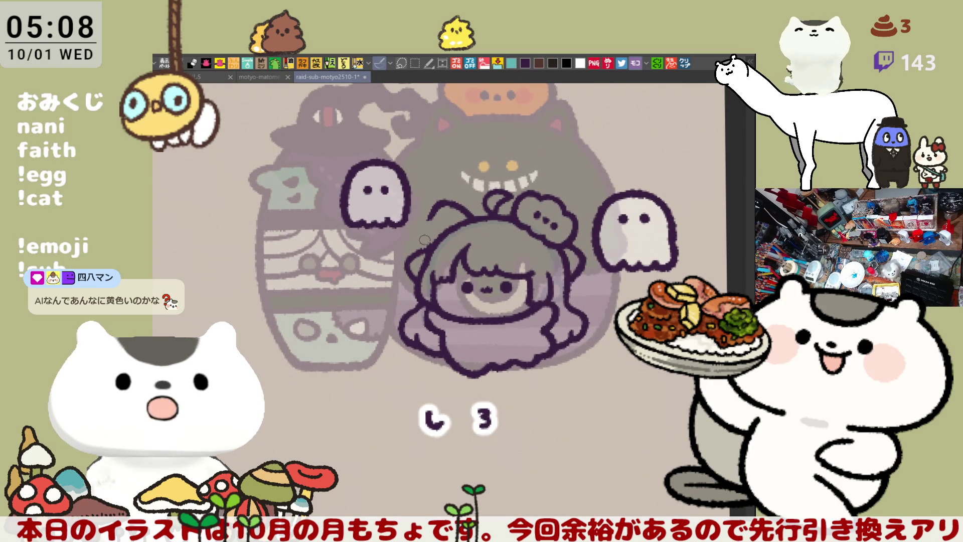
left_click_drag(434, 205, 428, 247)
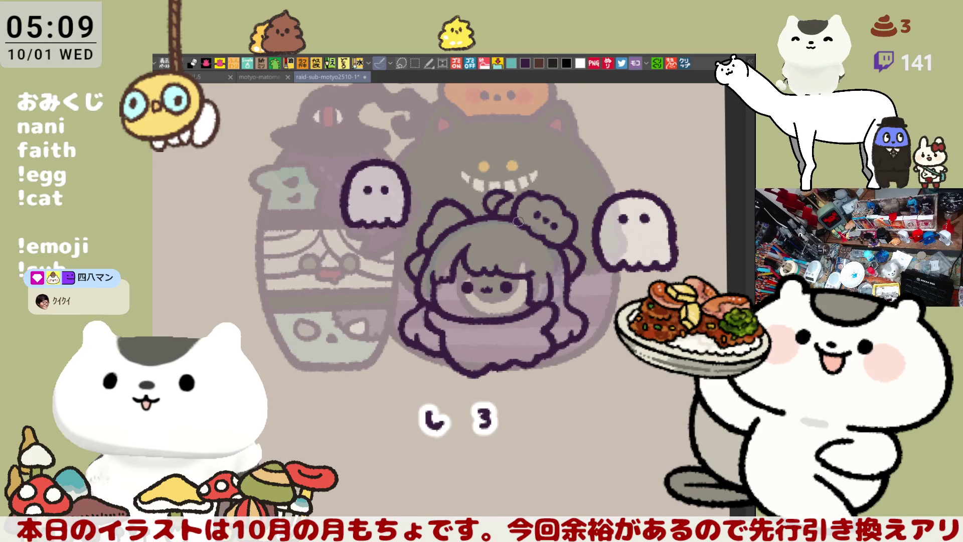
left_click_drag(568, 179, 572, 187)
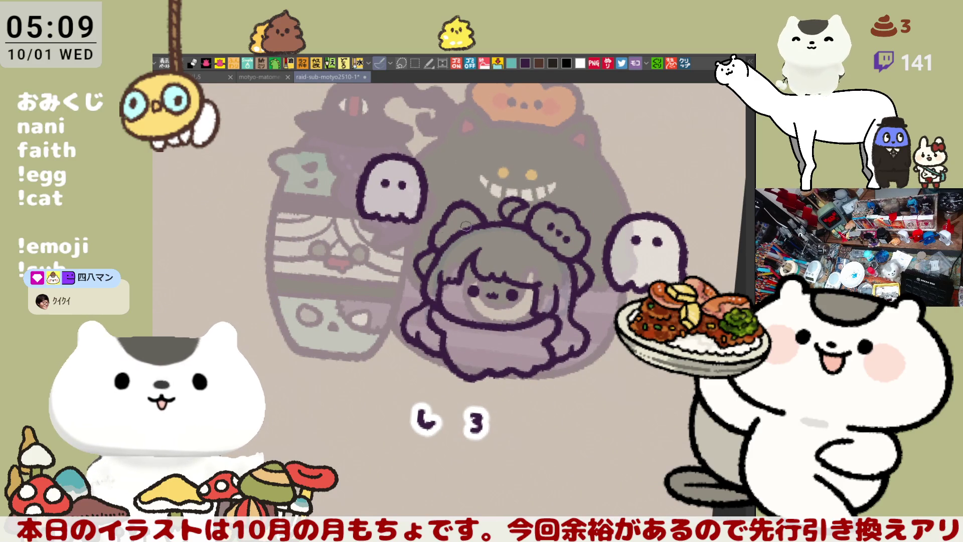
left_click_drag(535, 195, 527, 181)
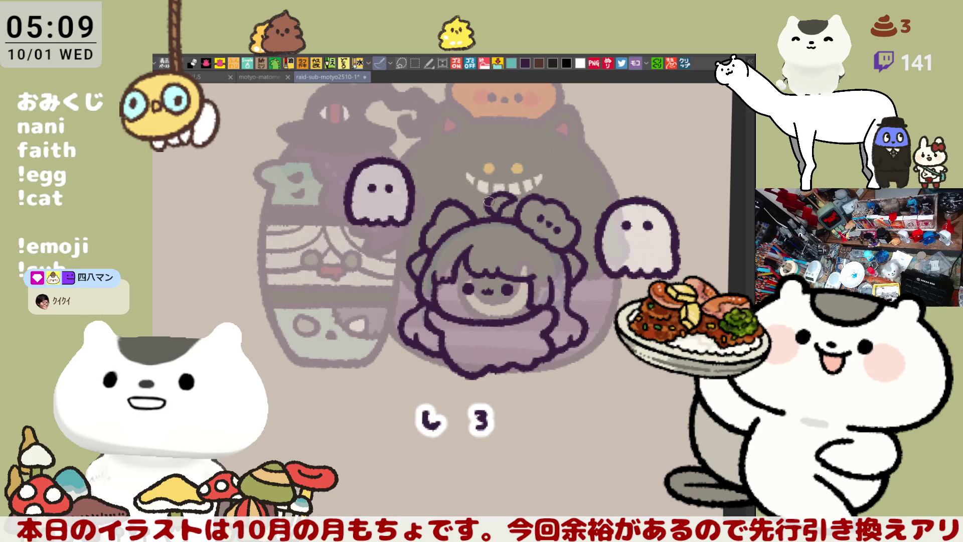
Check the drawing around the bow and save the illustration.
left_click_drag(537, 223, 496, 207)
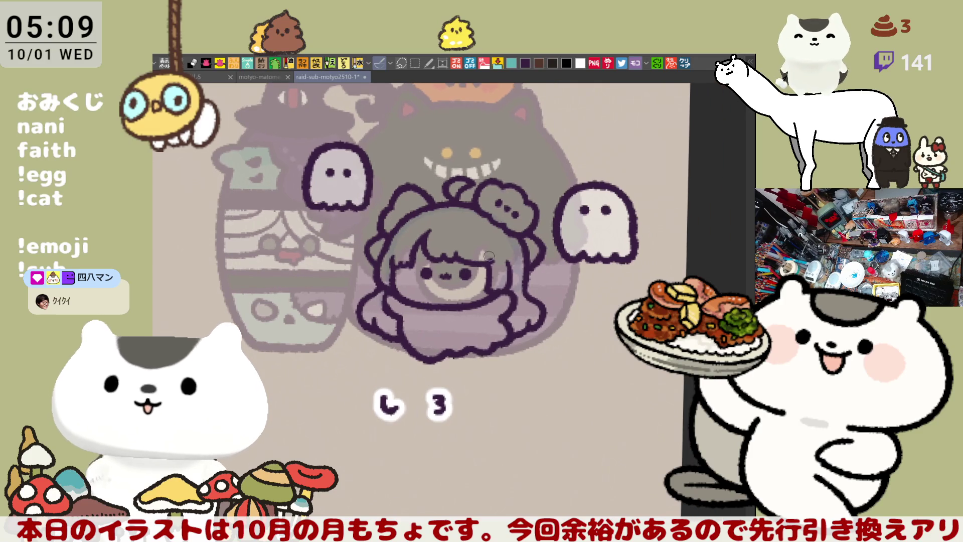
left_click_drag(374, 199, 426, 249)
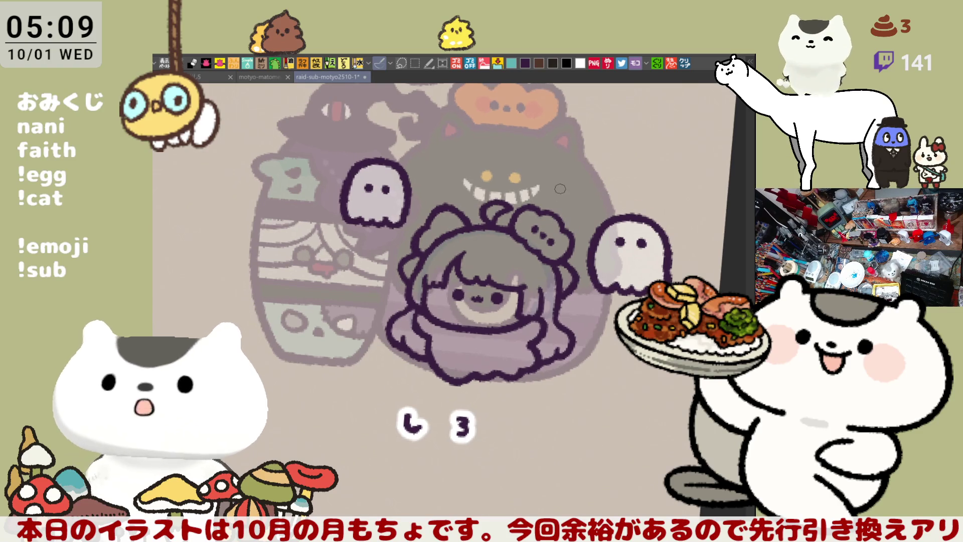
left_click_drag(542, 230, 535, 219)
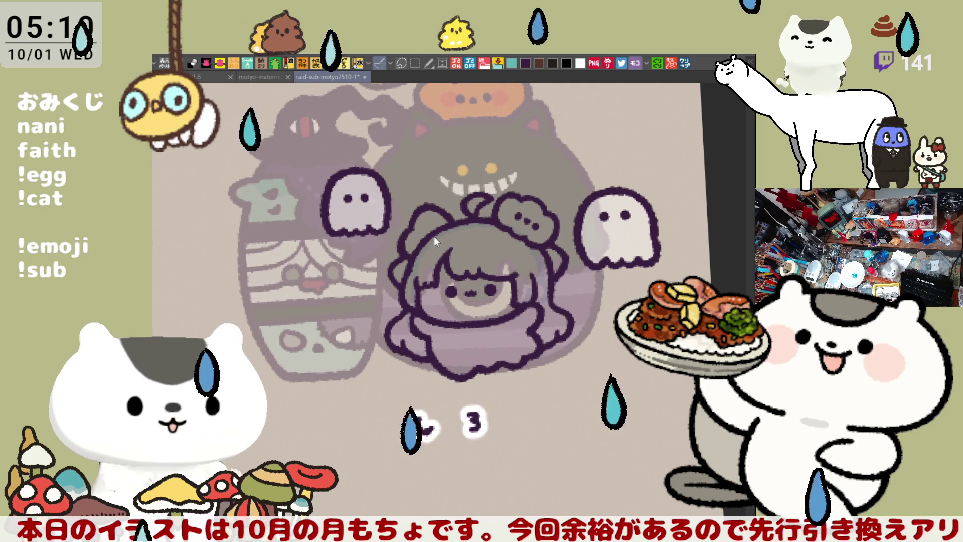
mouse_move(451, 225)
left_mouse_down()
mouse_move(526, 260)
mouse_move(574, 222)
left_mouse_up()
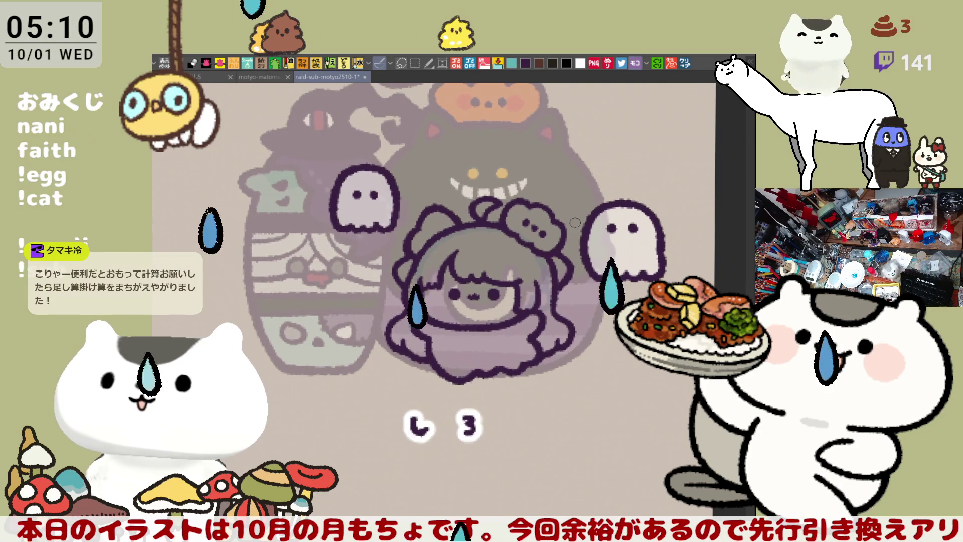
key("ctrl+s")
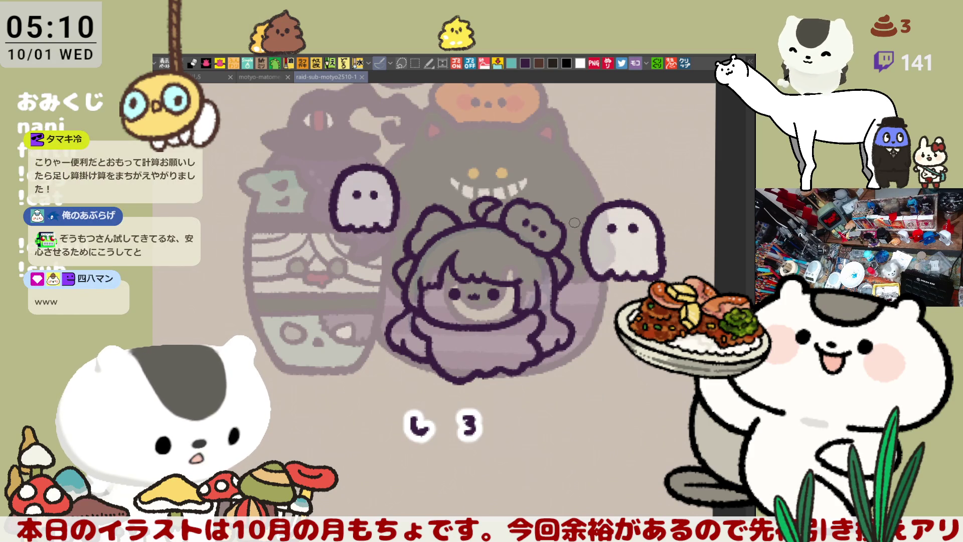
scroll(574, 222, "up", 3)
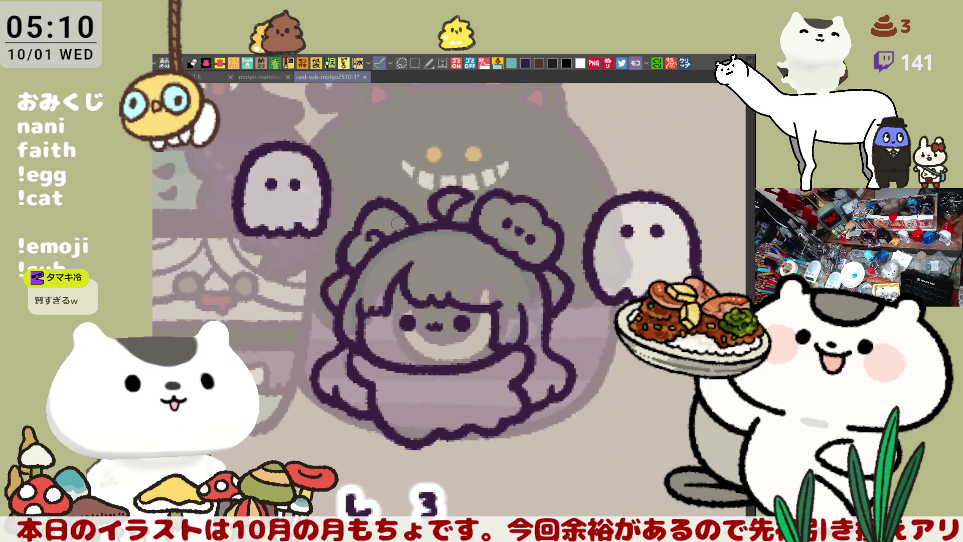
Redraw the dark outline along the right edge of the girl's hair, retrying until it fits.
scroll(389, 273, "down", 2)
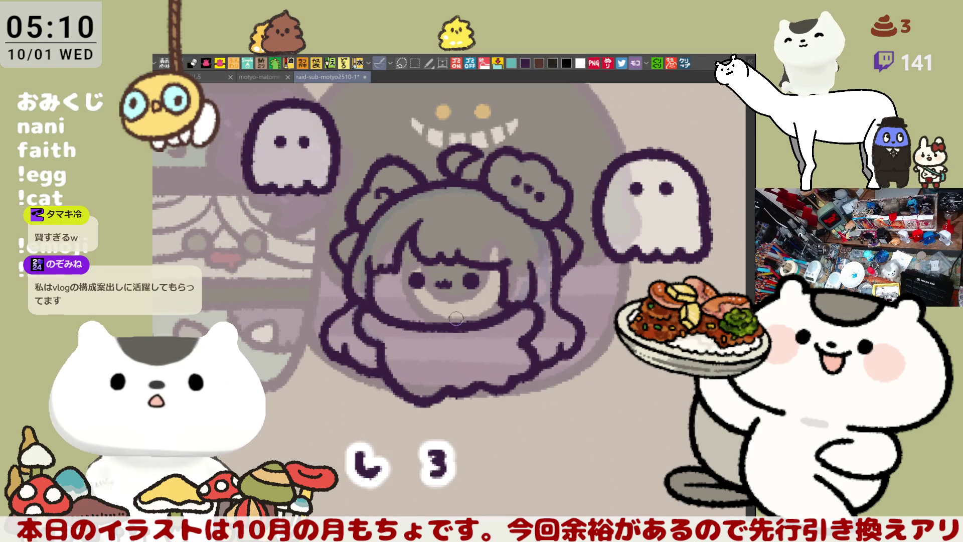
left_click_drag(451, 327, 436, 298)
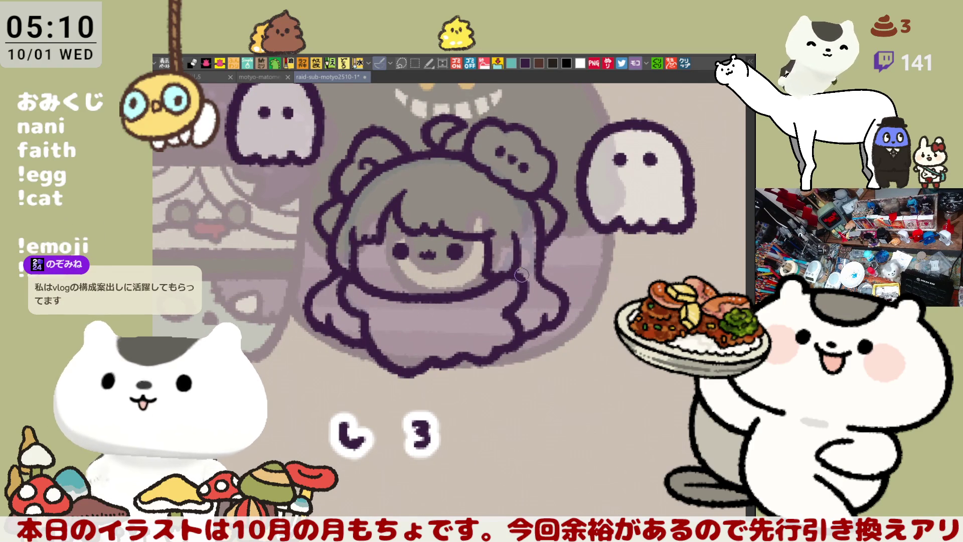
left_click_drag(512, 273, 522, 283)
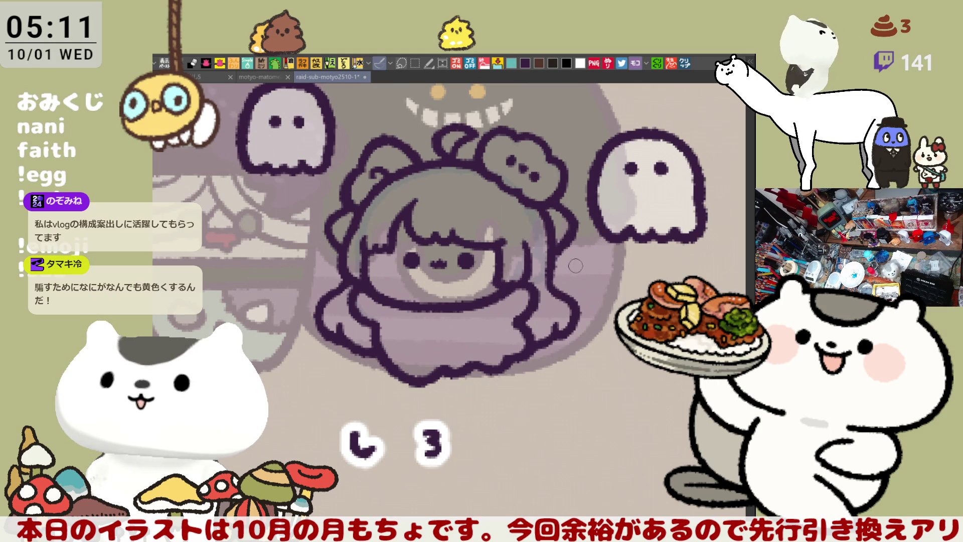
left_click_drag(572, 225, 598, 276)
key("ctrl+z")
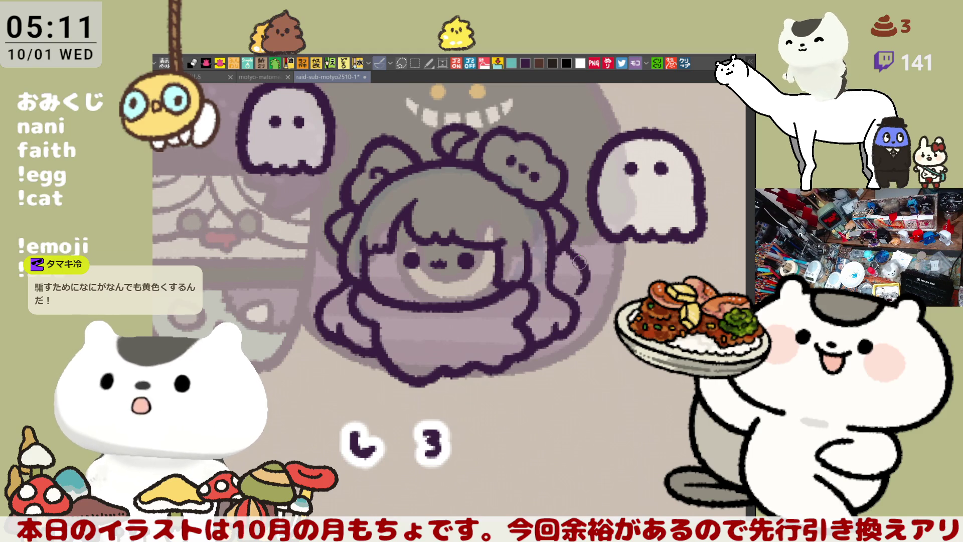
left_click_drag(556, 236, 565, 299)
key("ctrl+z")
left_click_drag(555, 236, 577, 306)
key("ctrl+z")
left_click_drag(553, 238, 572, 303)
key("ctrl+z")
left_click_drag(559, 234, 594, 281)
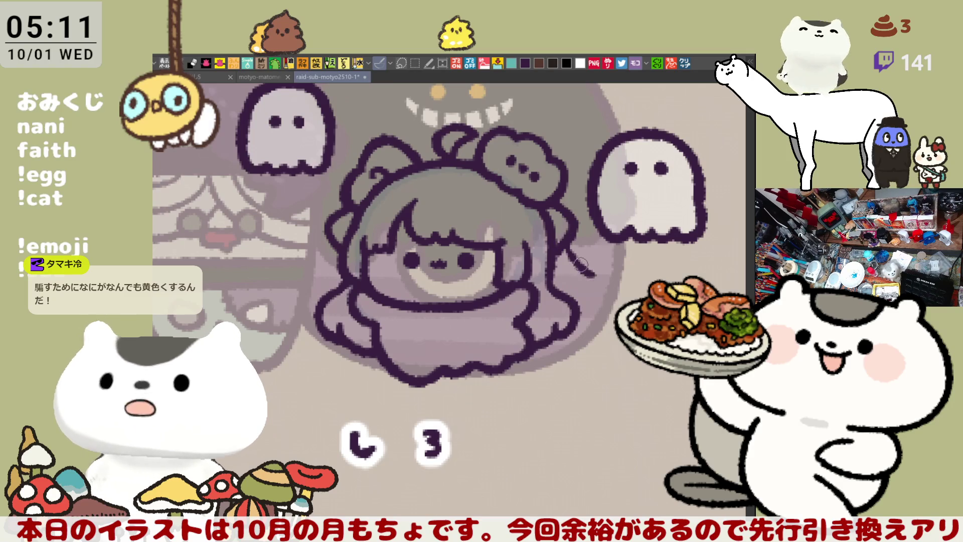
With the canvas mirrored horizontally, redraw the outline on the other side of the character's hair.
key("h")
left_click_drag(370, 272, 444, 233)
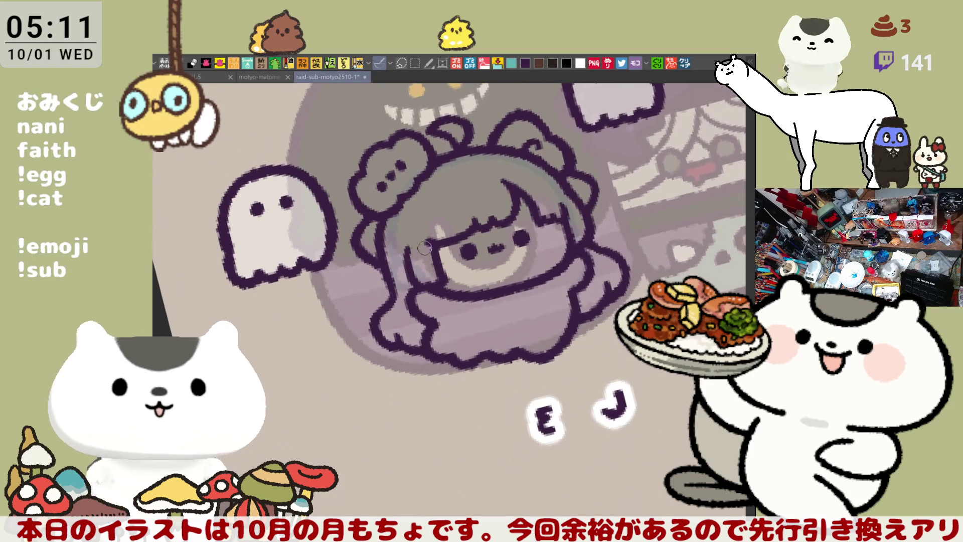
mouse_move(372, 266)
left_mouse_down()
mouse_move(353, 301)
mouse_move(370, 321)
mouse_move(351, 296)
mouse_move(372, 264)
mouse_move(351, 301)
mouse_move(370, 321)
mouse_move(351, 301)
mouse_move(371, 321)
mouse_move(371, 308)
left_mouse_up()
key("ctrl+z")
key("ctrl+z")
key("ctrl+z")
key("ctrl+z")
key("ctrl+z")
left_click_drag(379, 258, 375, 316)
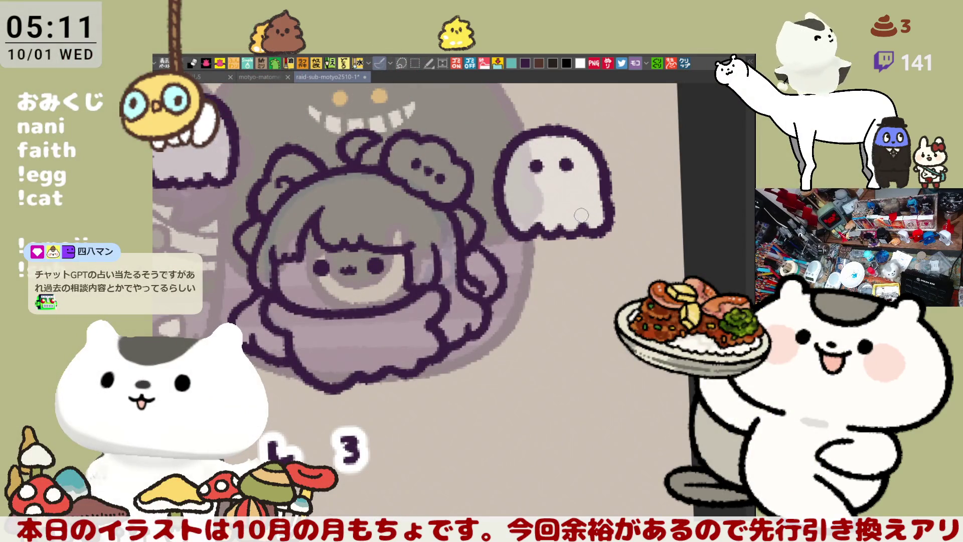
Erase the messy raised-hand lines, redraw it as a cleaner loop, and thicken the hair's side outline.
left_click_drag(466, 280, 507, 305)
mouse_move(479, 234)
left_mouse_down()
mouse_move(504, 293)
mouse_move(485, 254)
left_mouse_up()
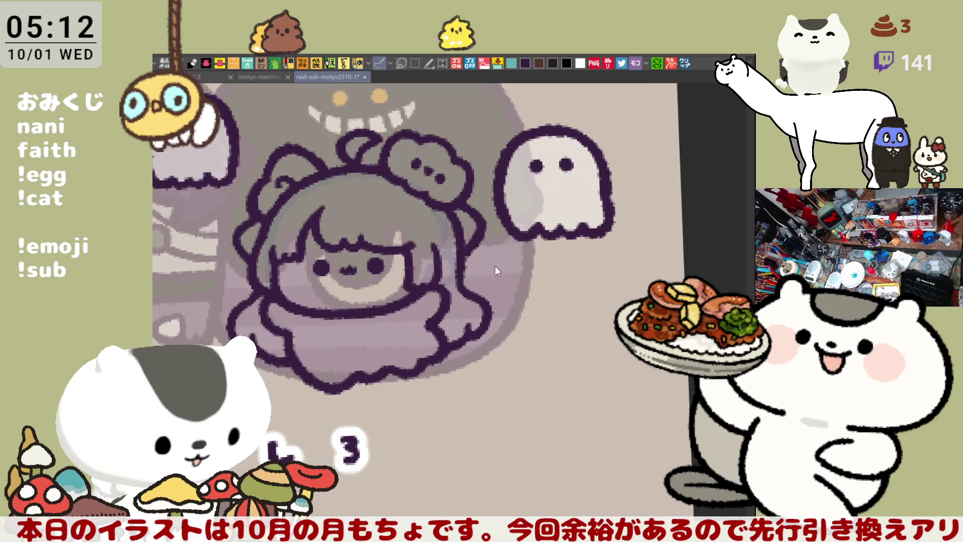
key("h")
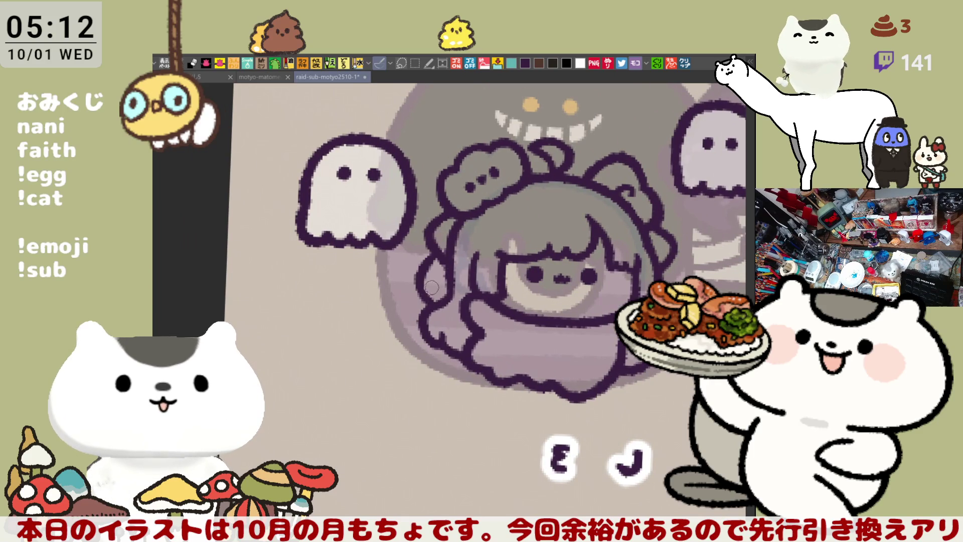
mouse_move(442, 255)
left_mouse_down()
mouse_move(419, 281)
mouse_move(429, 306)
left_mouse_up()
left_click_drag(441, 255, 441, 298)
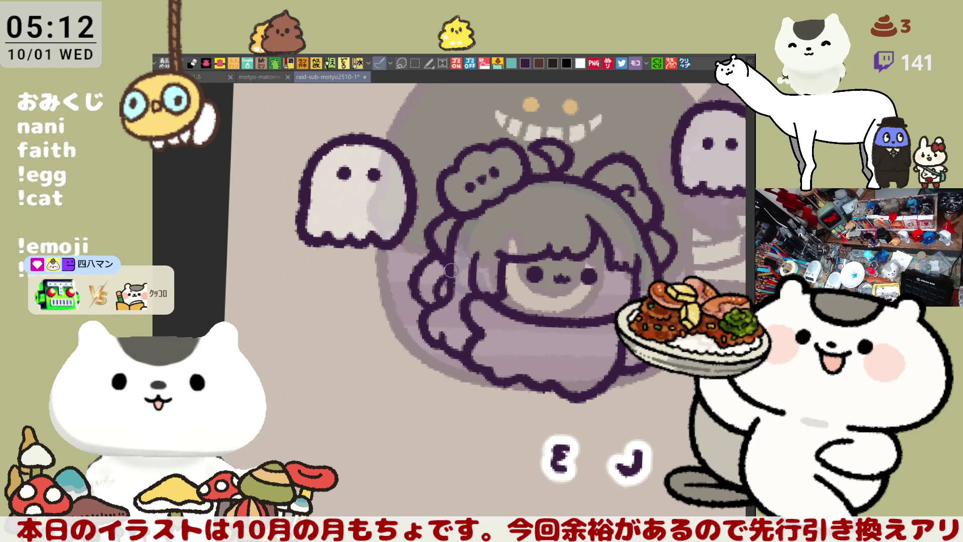
key("h")
left_click_drag(417, 276, 448, 282)
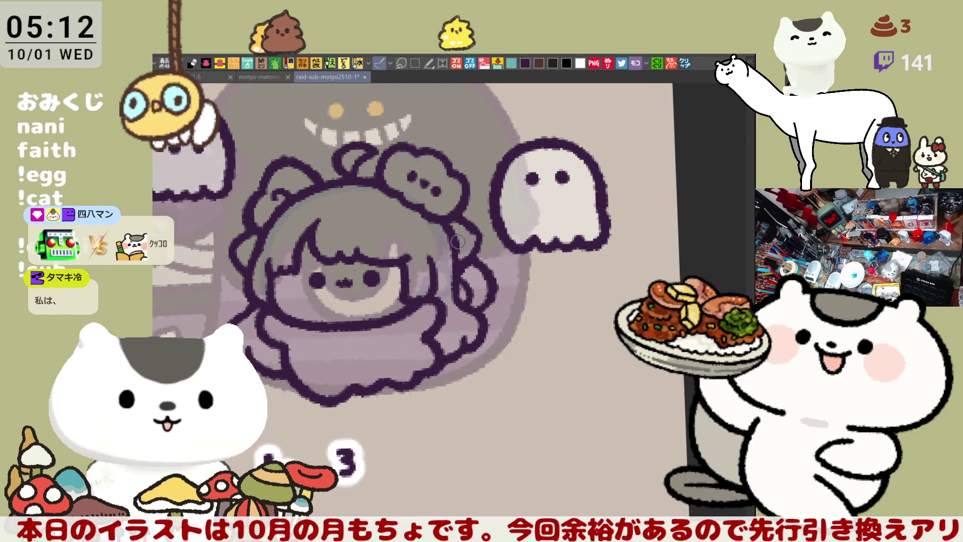
scroll(501, 210, "down", 5)
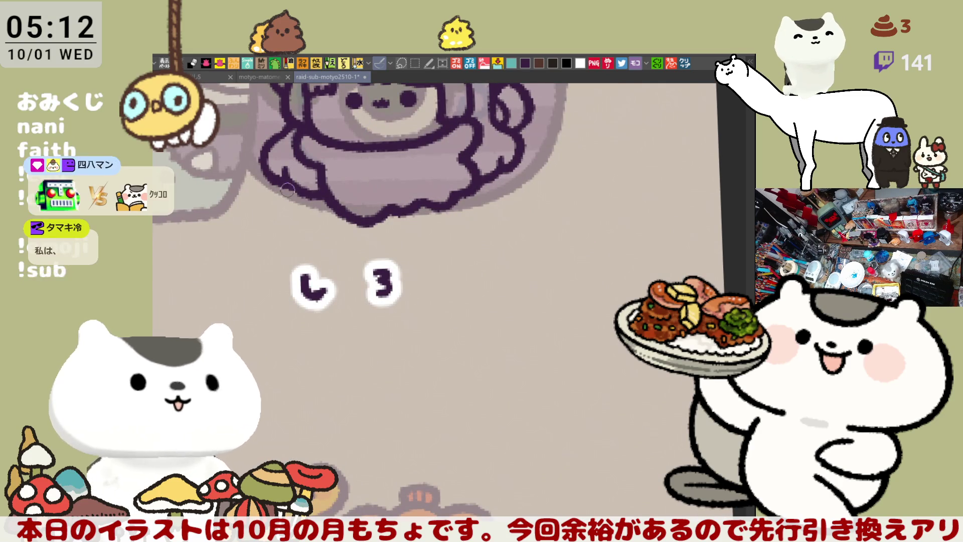
On the blank document, doodle a round-eared cat head with cheek lines and a closed eye.
left_click(206, 77)
left_click(266, 76)
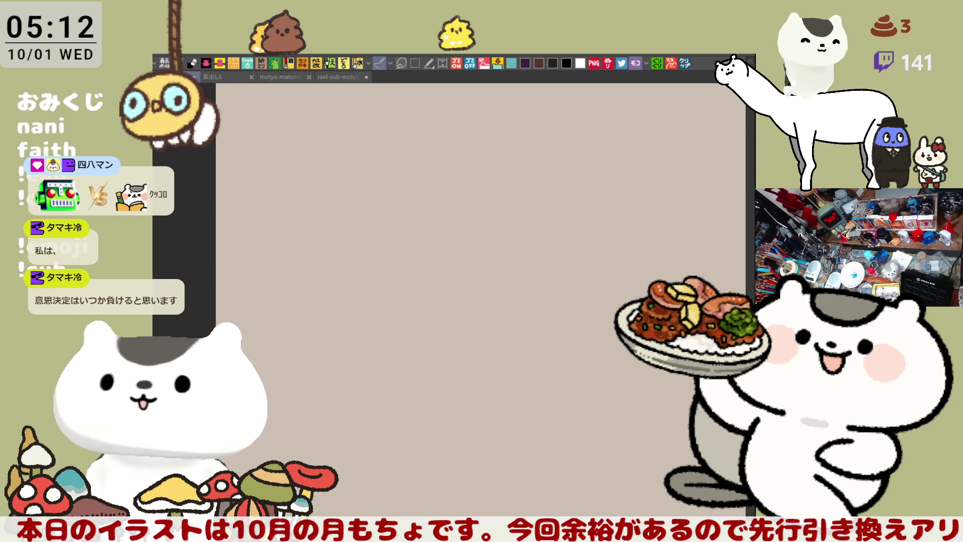
mouse_move(353, 231)
left_mouse_down()
mouse_move(384, 202)
mouse_move(372, 216)
mouse_move(459, 186)
left_mouse_up()
left_click_drag(347, 234, 392, 297)
mouse_move(469, 187)
left_mouse_down()
mouse_move(501, 248)
mouse_move(485, 266)
left_mouse_up()
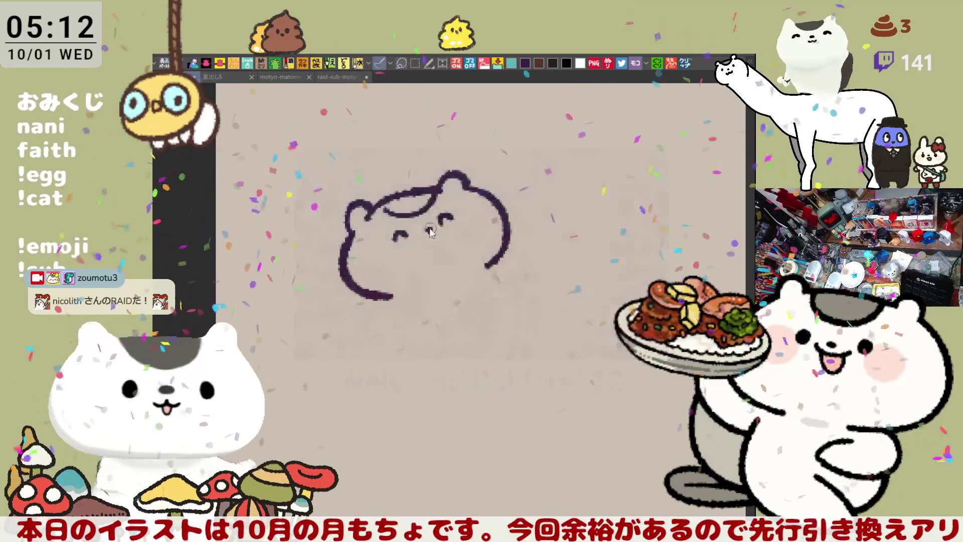
left_click(426, 230)
left_click_drag(439, 221, 453, 219)
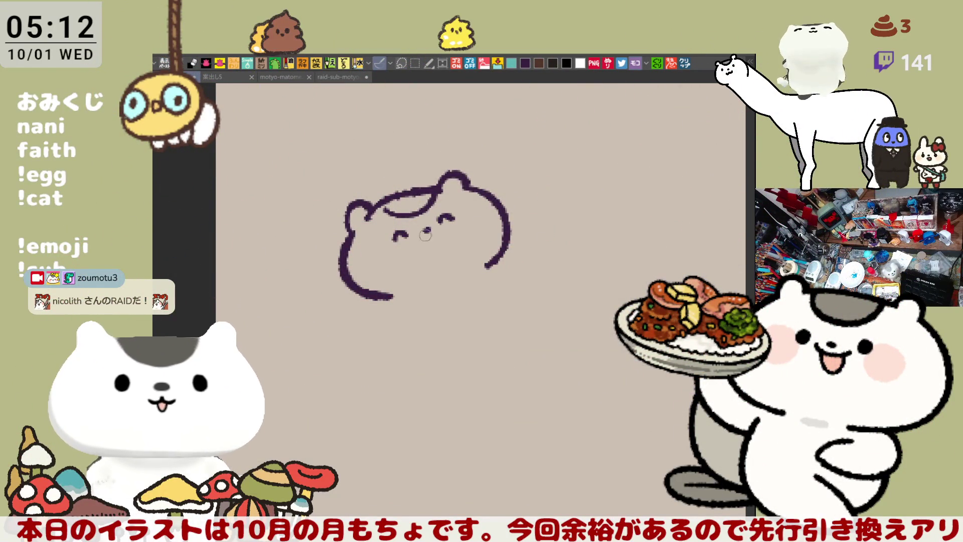
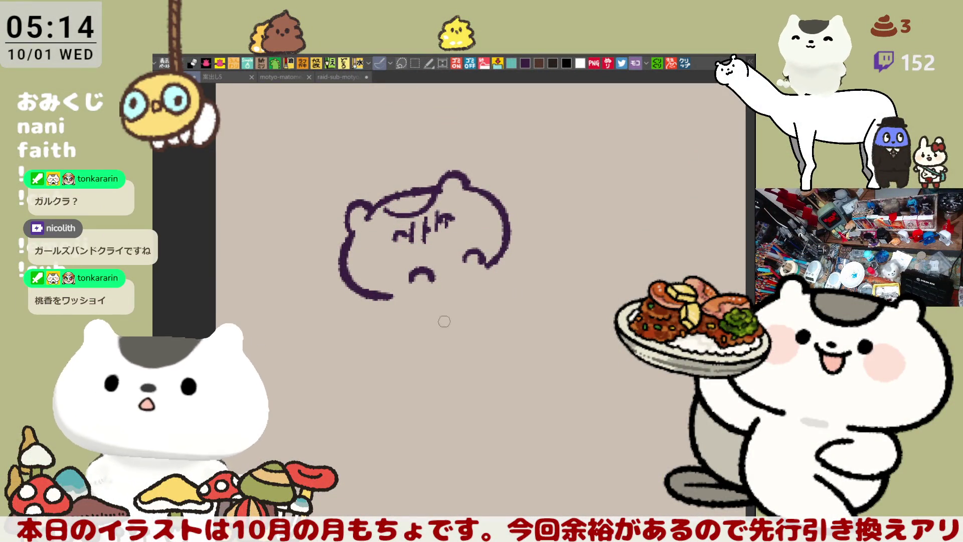
Draw the bear's chin and lower body curve, retrying the stroke until it fits.
left_click_drag(392, 294, 432, 333)
key("ctrl+z")
left_click_drag(393, 295, 446, 332)
key("ctrl+z")
key("ctrl+z")
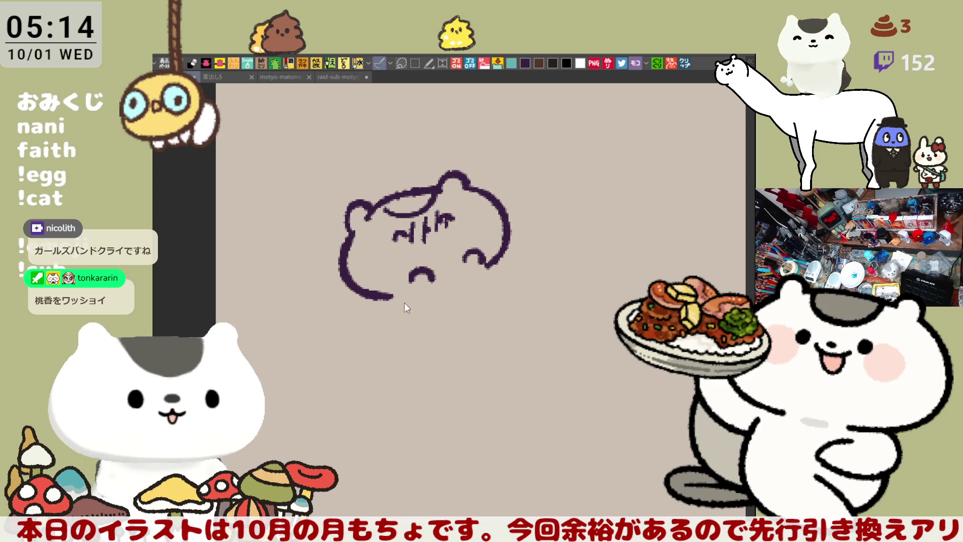
mouse_move(389, 295)
left_mouse_down()
mouse_move(445, 331)
mouse_move(444, 308)
left_mouse_up()
key("ctrl+z")
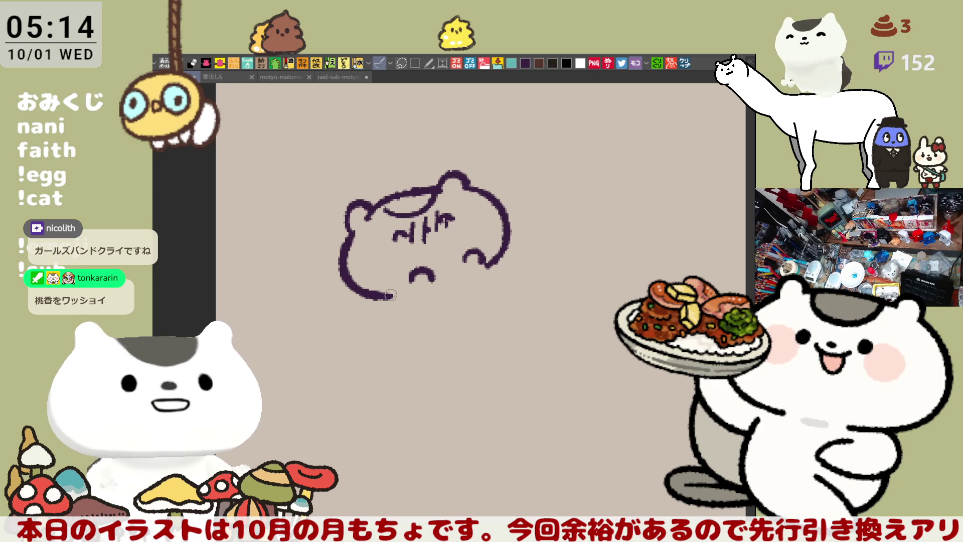
left_click_drag(391, 291, 439, 325)
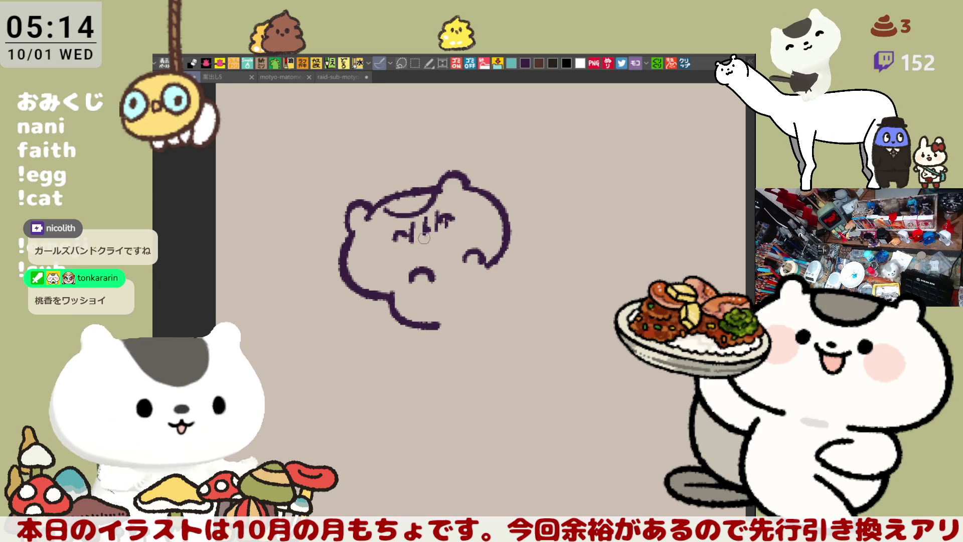
Draw a curled paw at the bear's bottom right, extending it down and back.
mouse_move(424, 225)
left_mouse_down()
mouse_move(432, 238)
mouse_move(423, 237)
left_mouse_up()
key("ctrl+z")
key("ctrl+z")
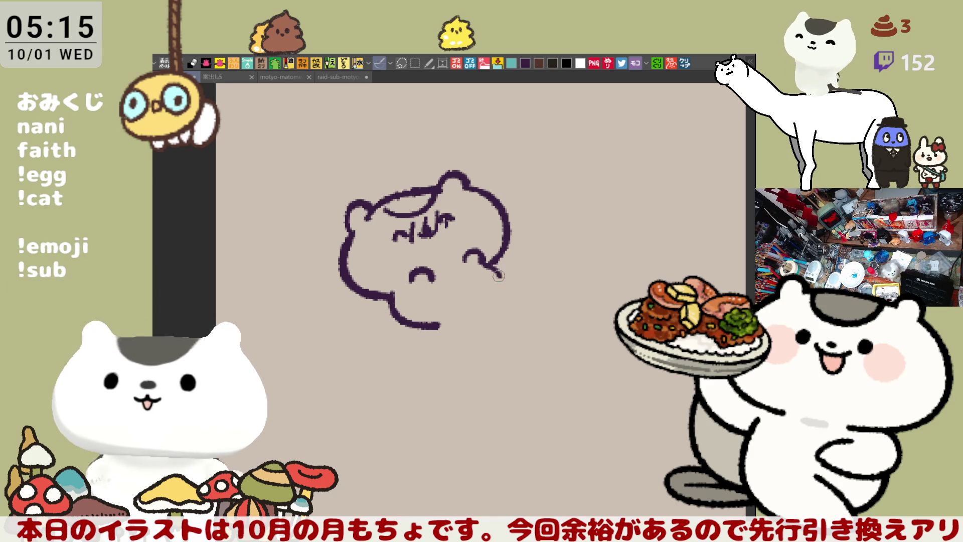
left_click_drag(485, 260, 497, 278)
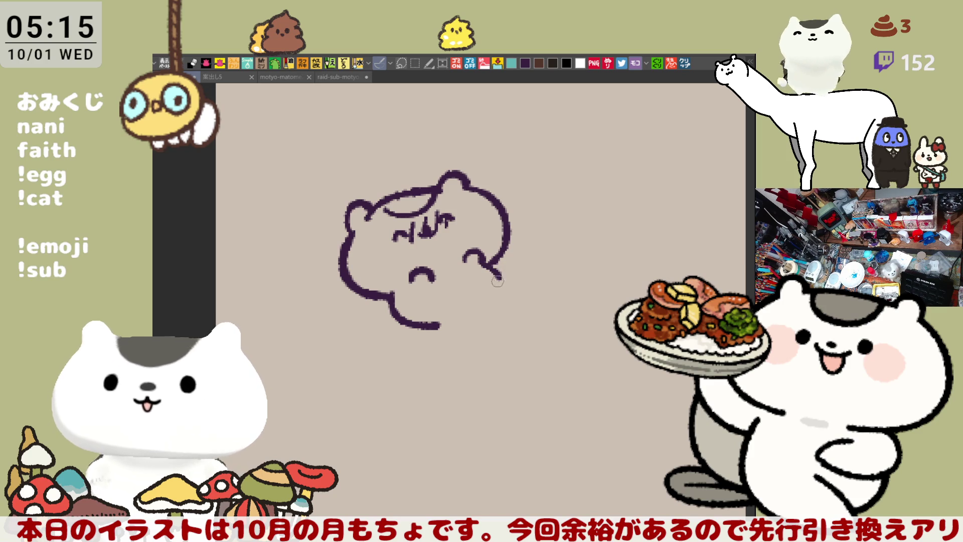
key("ctrl+z")
left_click_drag(441, 307, 485, 305)
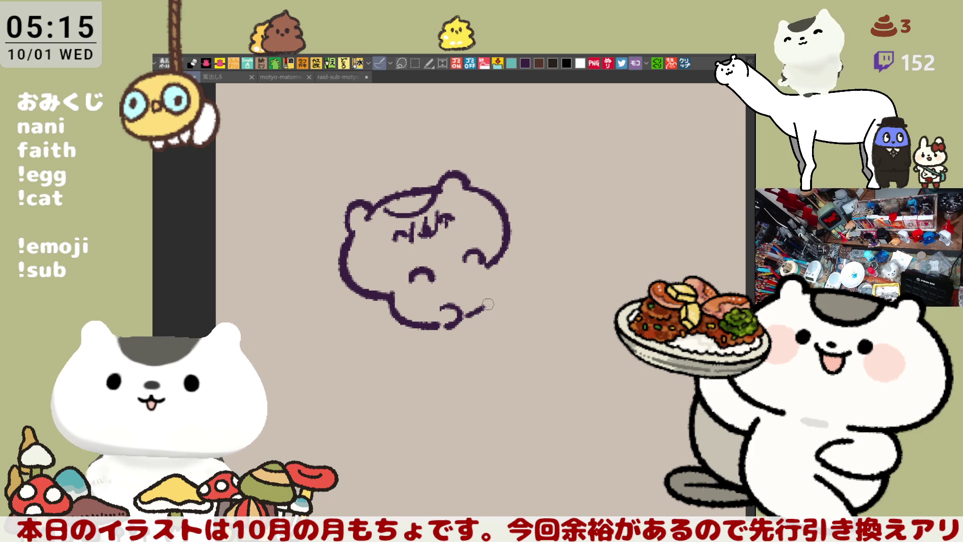
mouse_move(491, 267)
left_mouse_down()
mouse_move(517, 286)
mouse_move(499, 299)
left_mouse_up()
Erase part of the head's top outline and add a line down the bear's face.
scroll(468, 255, "up", 3)
left_click_drag(361, 242, 399, 233)
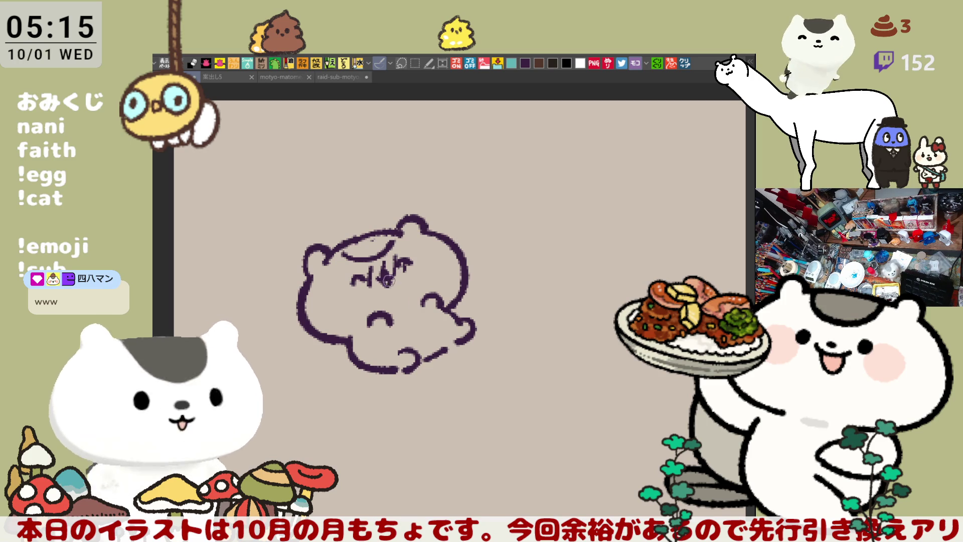
left_click_drag(378, 279, 386, 289)
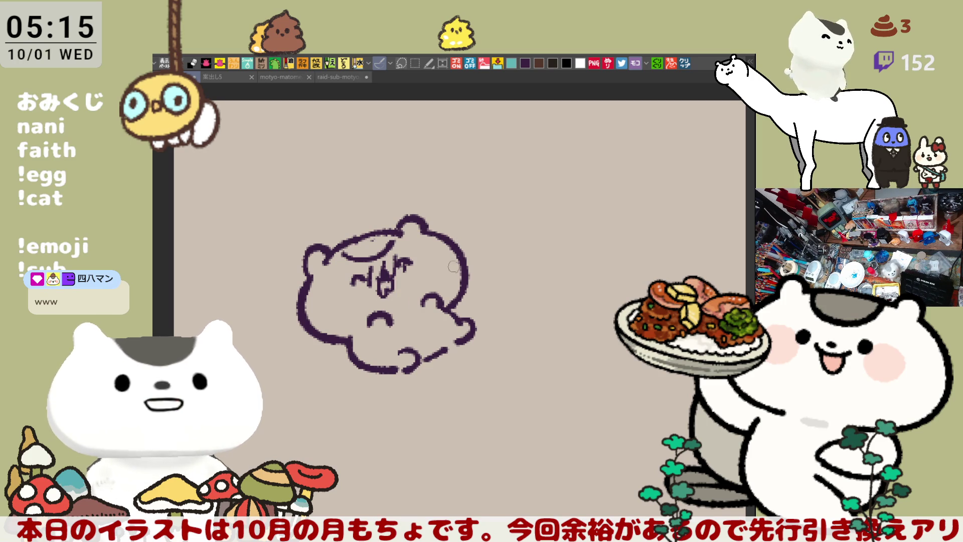
Hatch the top of the bear's head and re-ink its arm curl.
mouse_move(351, 236)
left_mouse_down()
mouse_move(391, 244)
mouse_move(477, 221)
mouse_move(480, 248)
left_mouse_up()
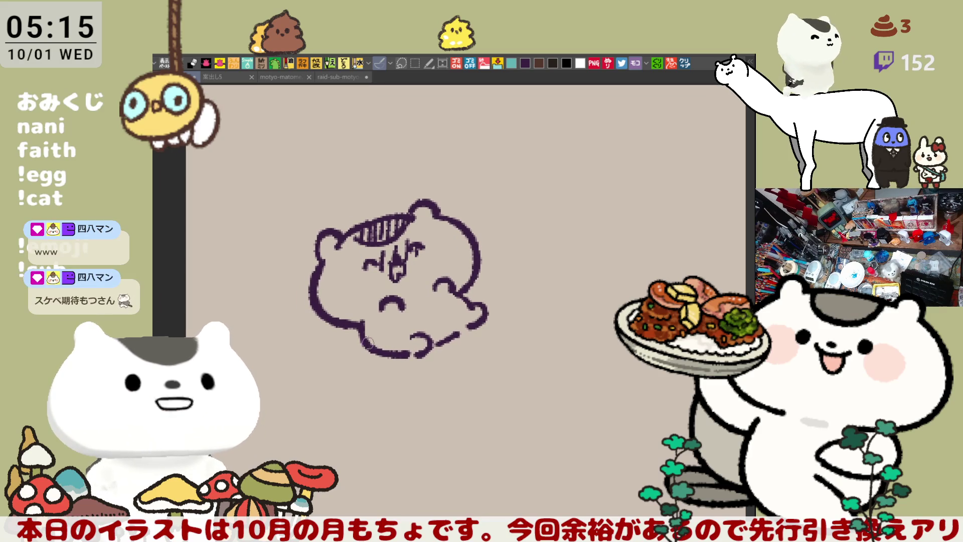
mouse_move(351, 349)
left_mouse_down()
mouse_move(381, 353)
mouse_move(337, 357)
mouse_move(358, 352)
left_mouse_up()
key("ctrl+z")
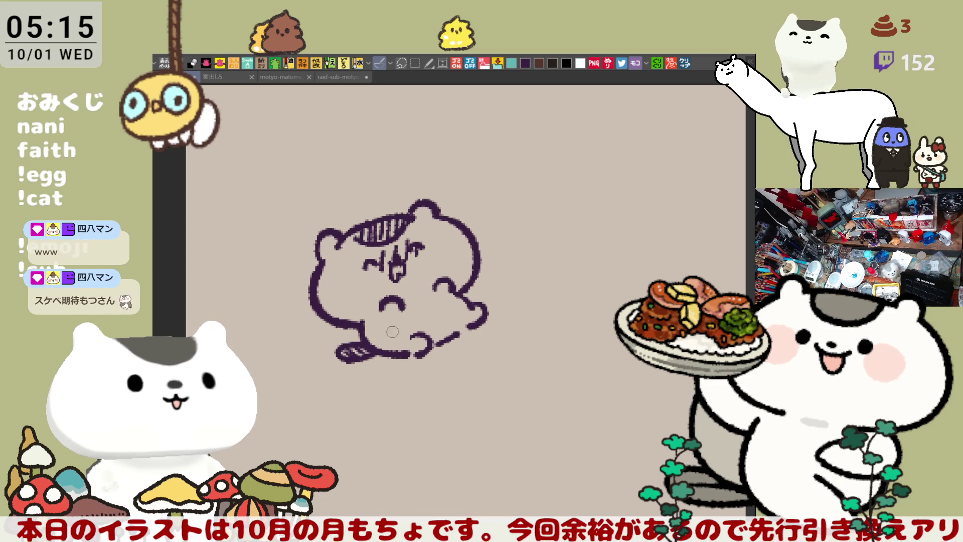
left_click_drag(433, 289, 457, 279)
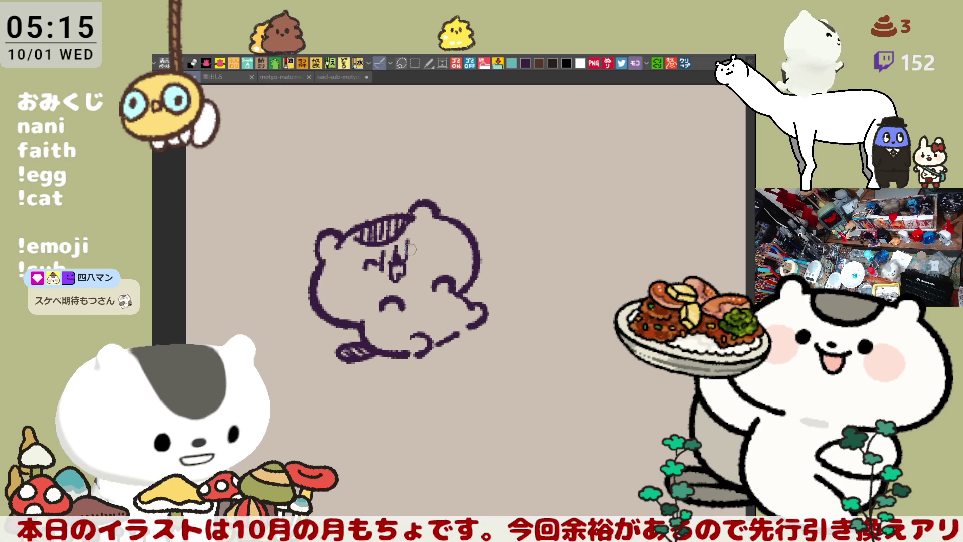
Add short marks beside the bear's eye, then switch to the raid-sub-motyo2510-1 sheet.
left_click(422, 247)
key("ctrl+z")
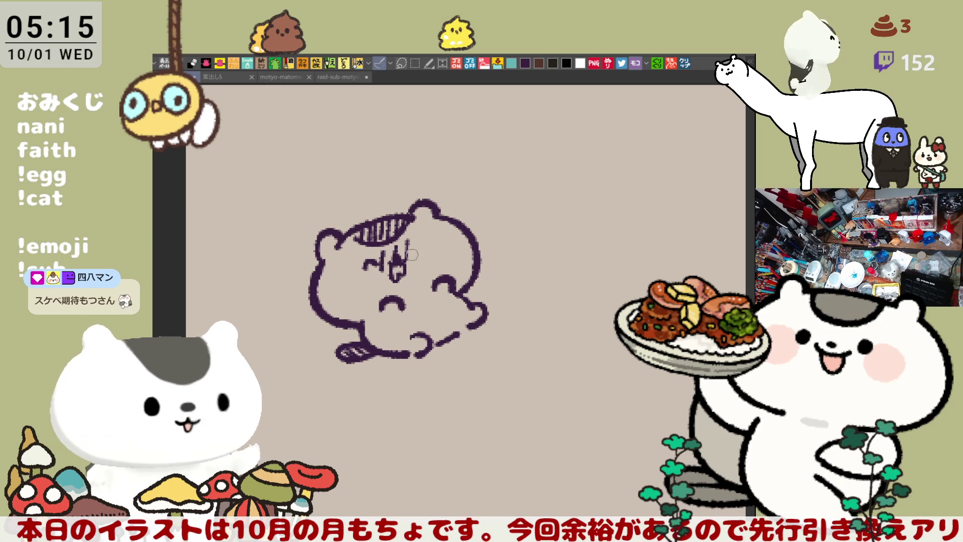
key("ctrl+z")
left_click_drag(419, 244, 424, 245)
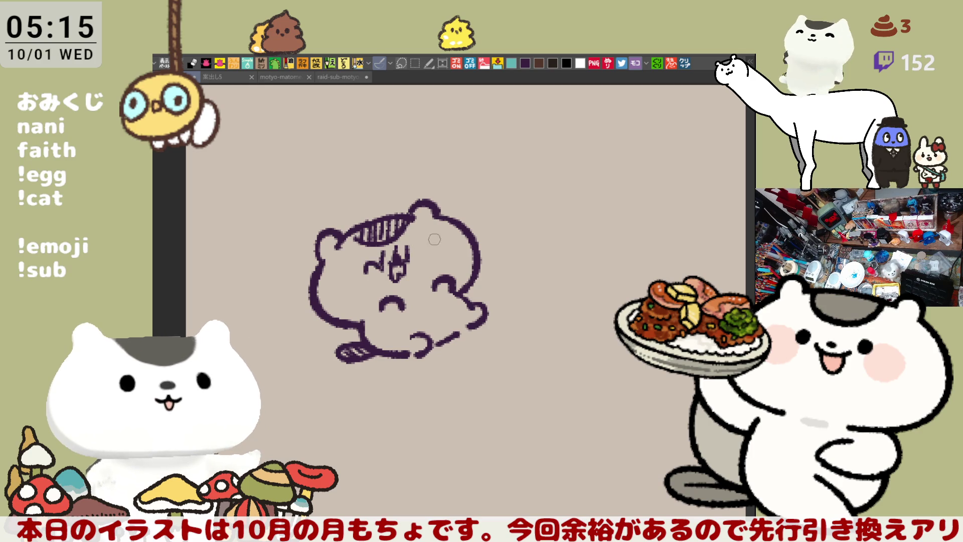
left_click_drag(416, 251, 422, 247)
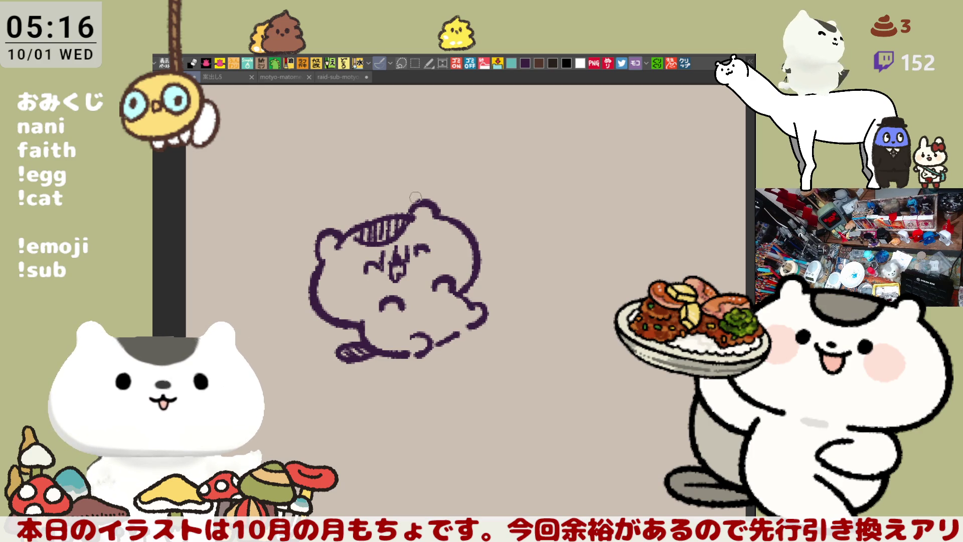
left_click(341, 78)
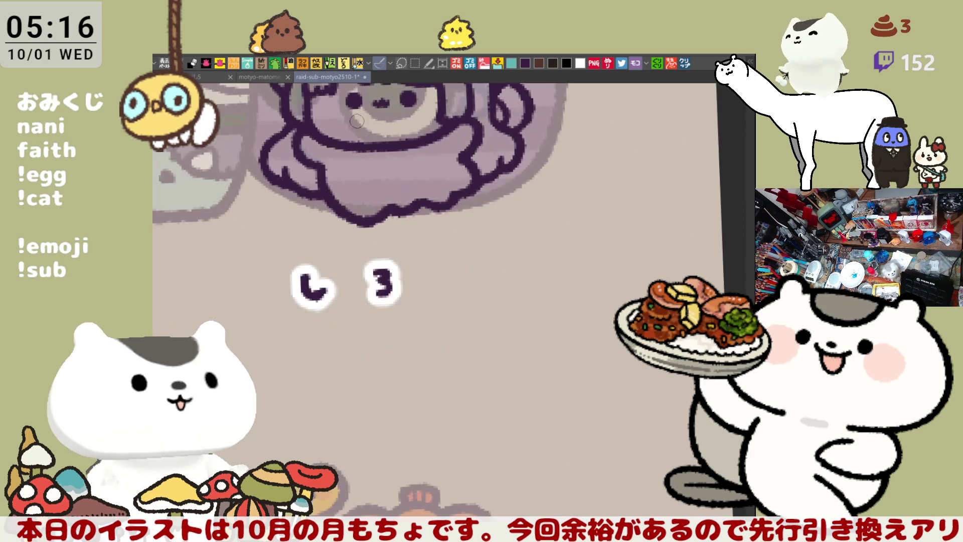
Pan and zoom so the girl between the two ghosts fills the canvas view.
mouse_move(465, 260)
left_mouse_down()
mouse_move(504, 278)
mouse_move(637, 233)
mouse_move(583, 372)
mouse_move(544, 380)
left_mouse_up()
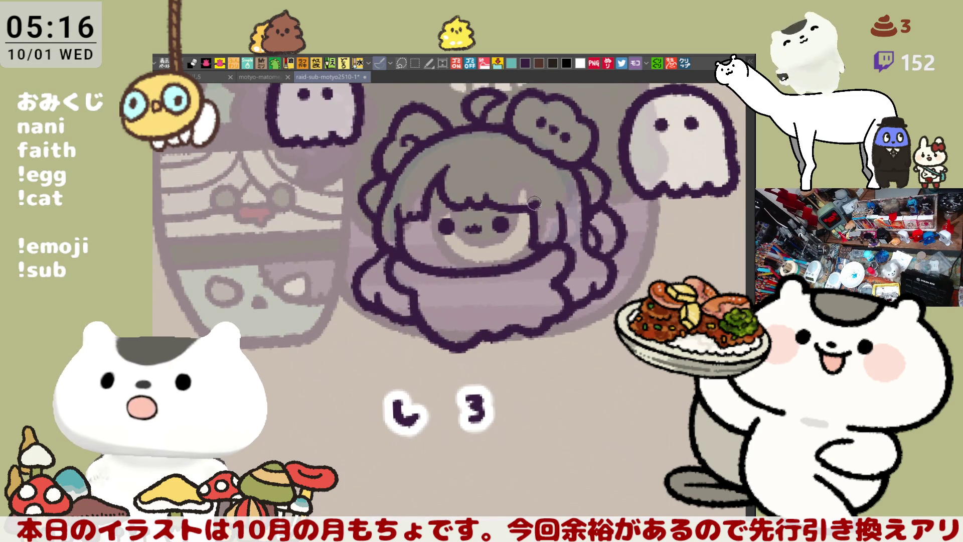
left_click_drag(361, 323, 371, 325)
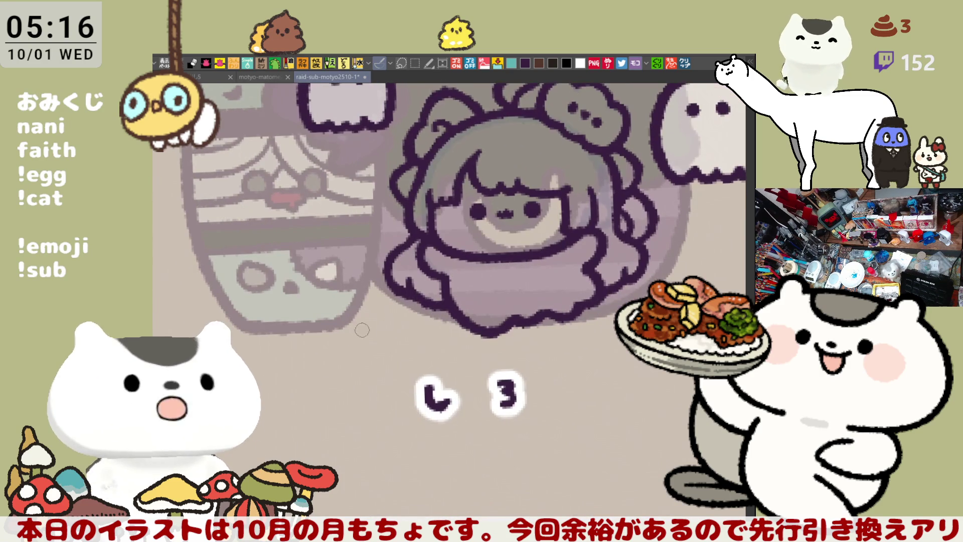
scroll(346, 349, "down", 5)
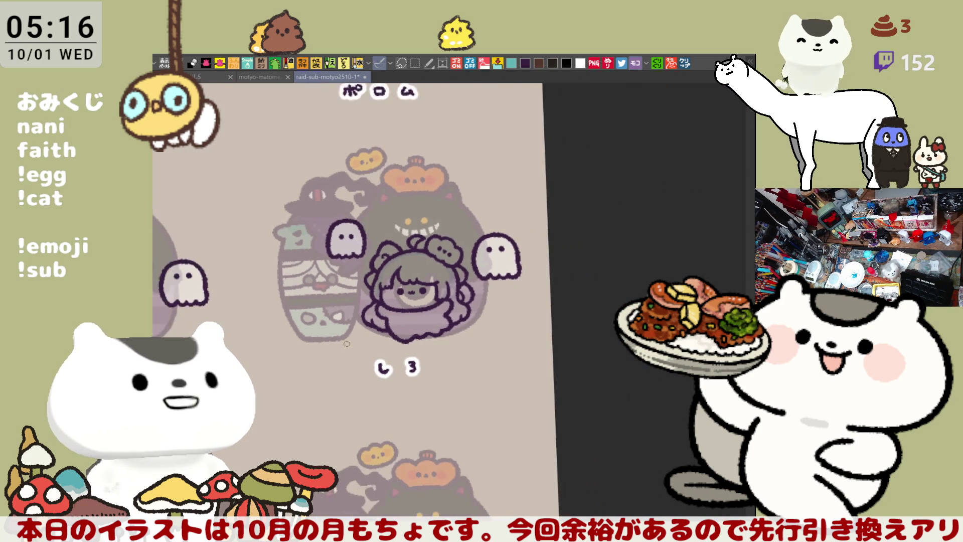
scroll(426, 287, "up", 6)
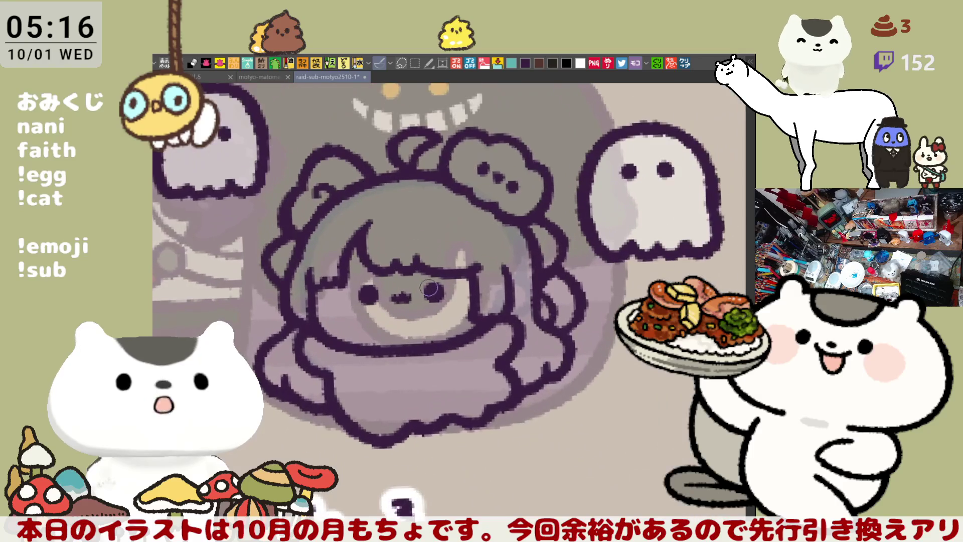
scroll(427, 286, "up", 1)
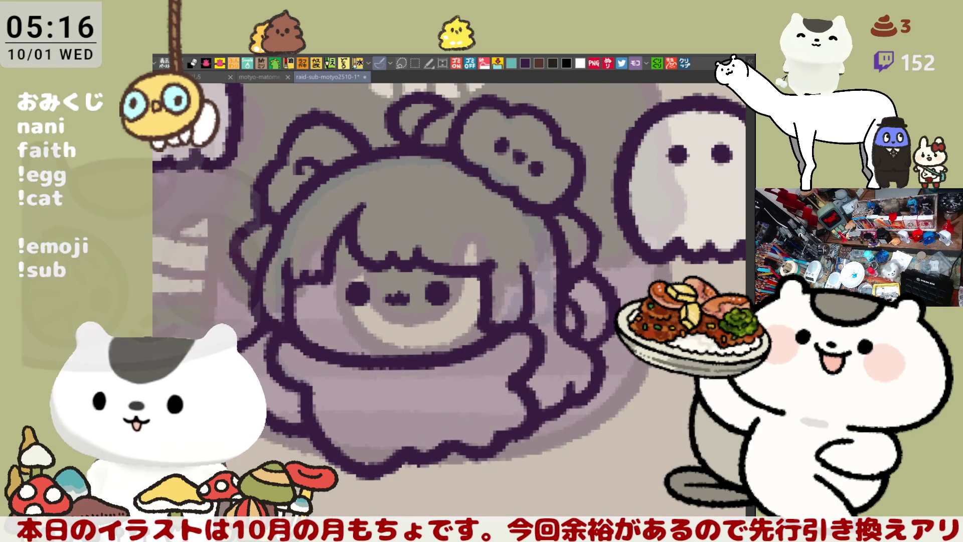
mouse_move(461, 309)
left_mouse_down()
mouse_move(495, 312)
mouse_move(466, 399)
mouse_move(472, 411)
mouse_move(503, 396)
mouse_move(507, 354)
left_mouse_up()
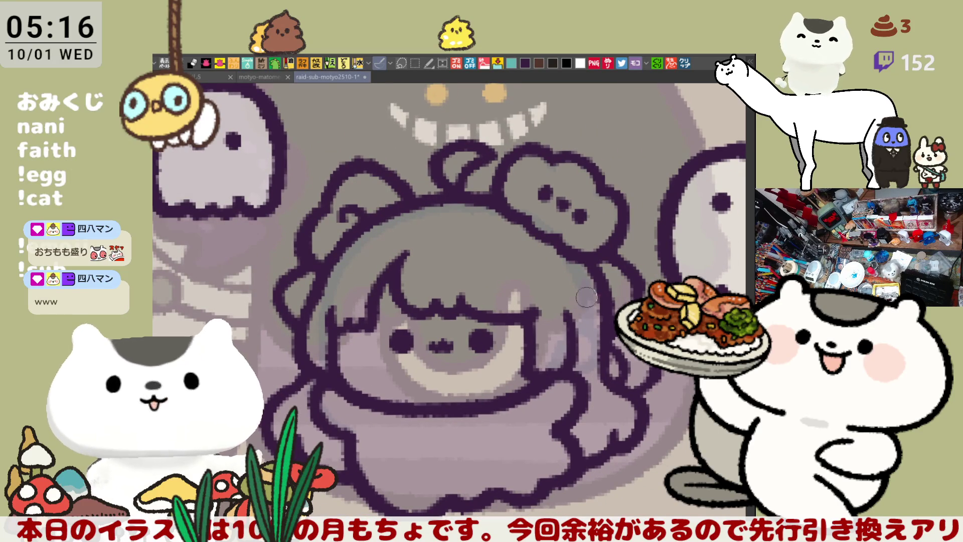
mouse_move(590, 443)
left_mouse_down()
mouse_move(547, 422)
mouse_move(418, 506)
left_mouse_up()
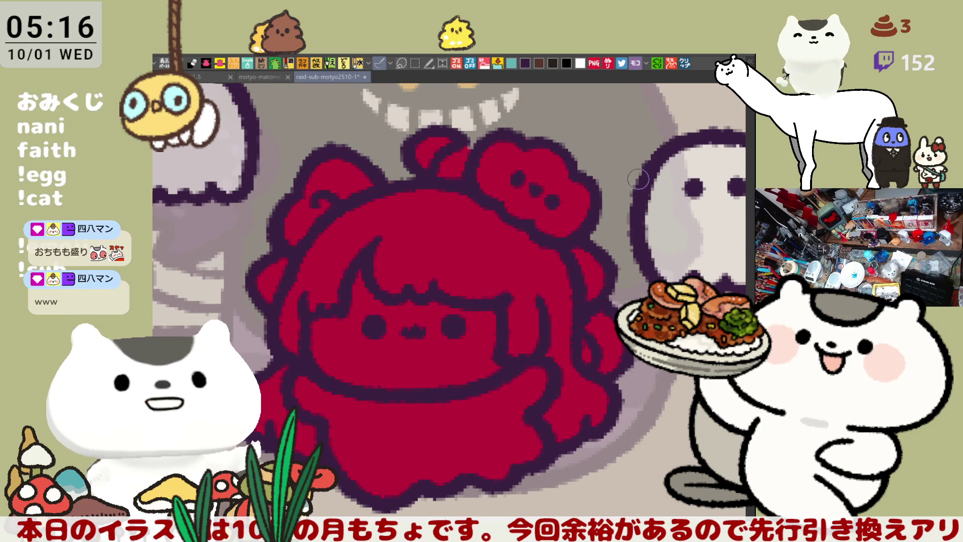
Fill the dress white, and the hair, antenna curl, right-hand patches and face light pink.
left_click(426, 426)
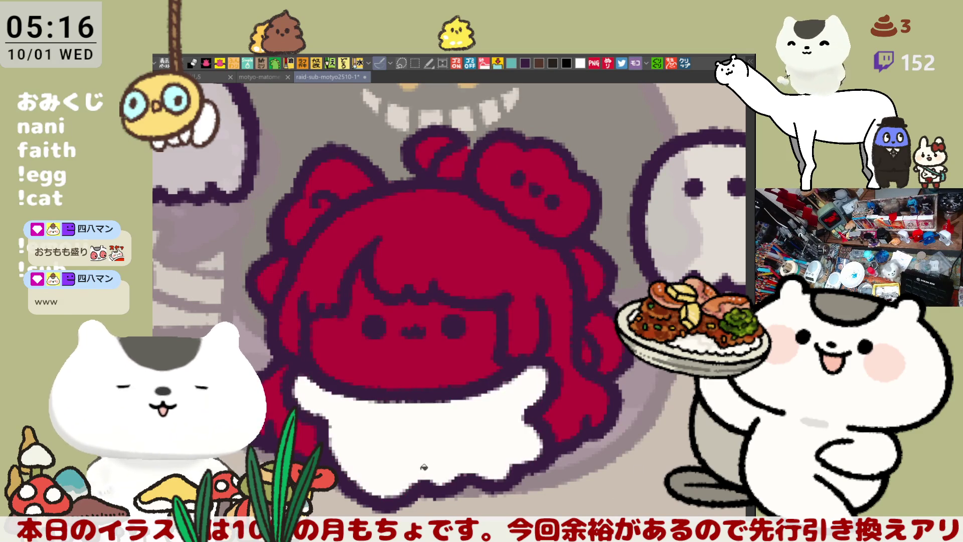
left_click(394, 235)
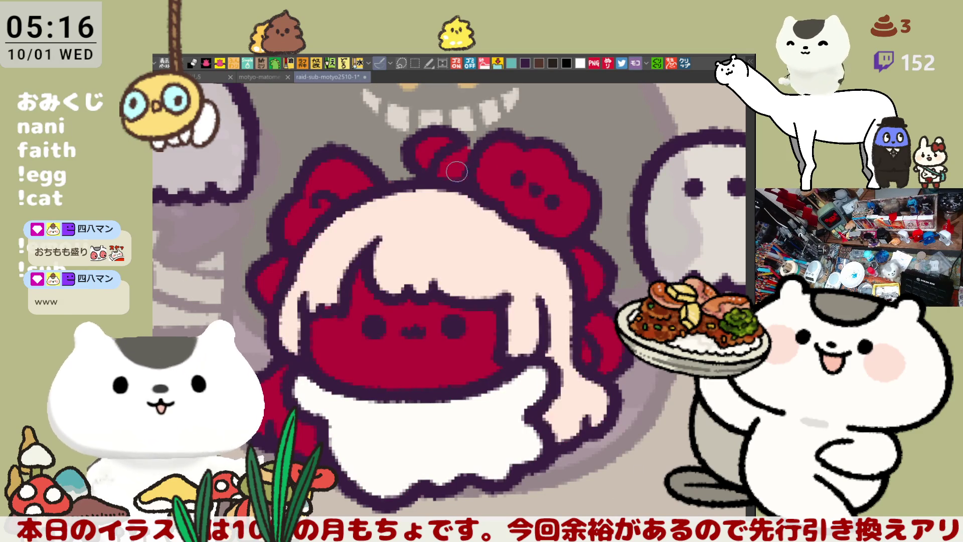
left_click(431, 147)
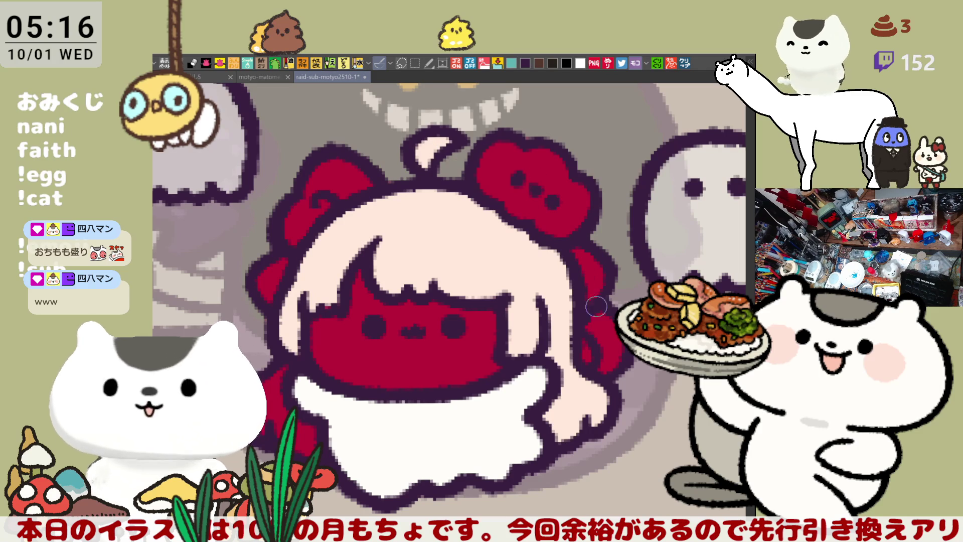
left_click(597, 344)
left_click(586, 350)
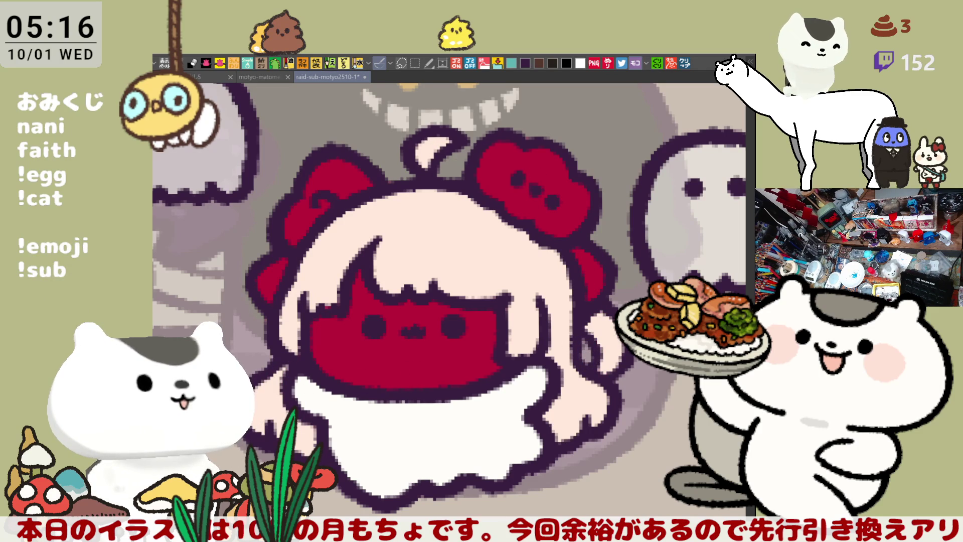
left_click(440, 357)
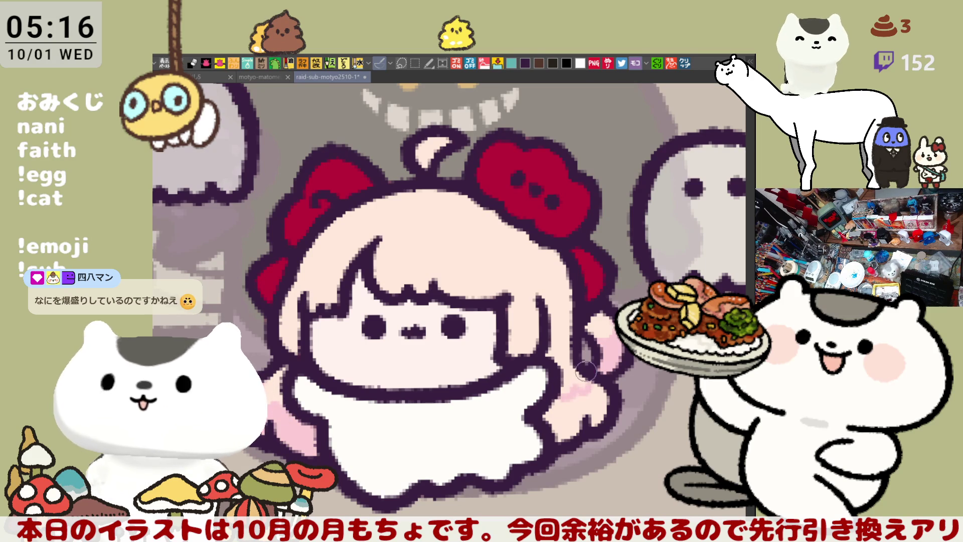
Paint pink shading by the right hand, a hair strand at the face's left, and cheek blush.
left_click_drag(584, 382, 589, 405)
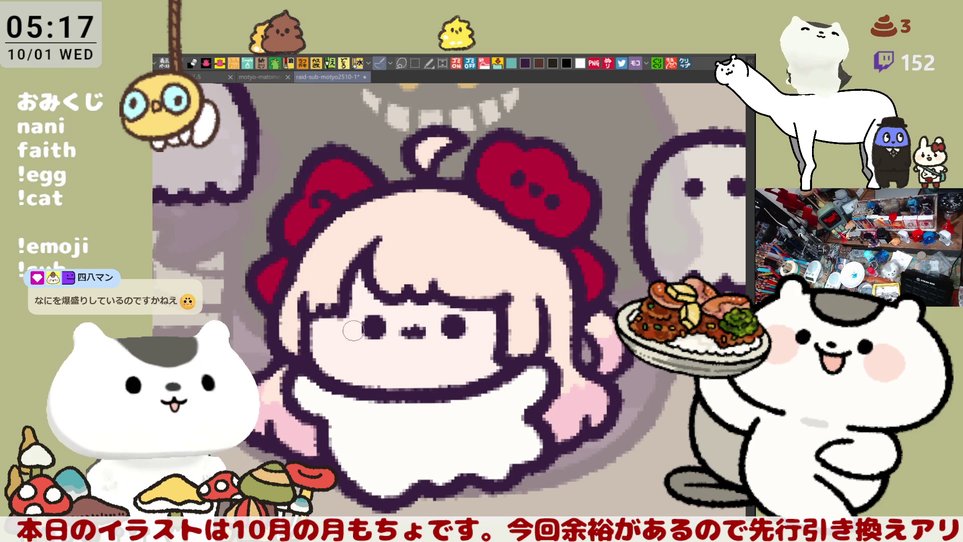
mouse_move(346, 309)
left_mouse_down()
mouse_move(304, 321)
mouse_move(358, 351)
mouse_move(331, 346)
mouse_move(353, 313)
mouse_move(323, 331)
mouse_move(349, 313)
mouse_move(371, 346)
mouse_move(338, 317)
mouse_move(351, 346)
left_mouse_up()
mouse_move(501, 326)
left_mouse_down()
mouse_move(481, 321)
mouse_move(471, 351)
mouse_move(504, 334)
left_mouse_up()
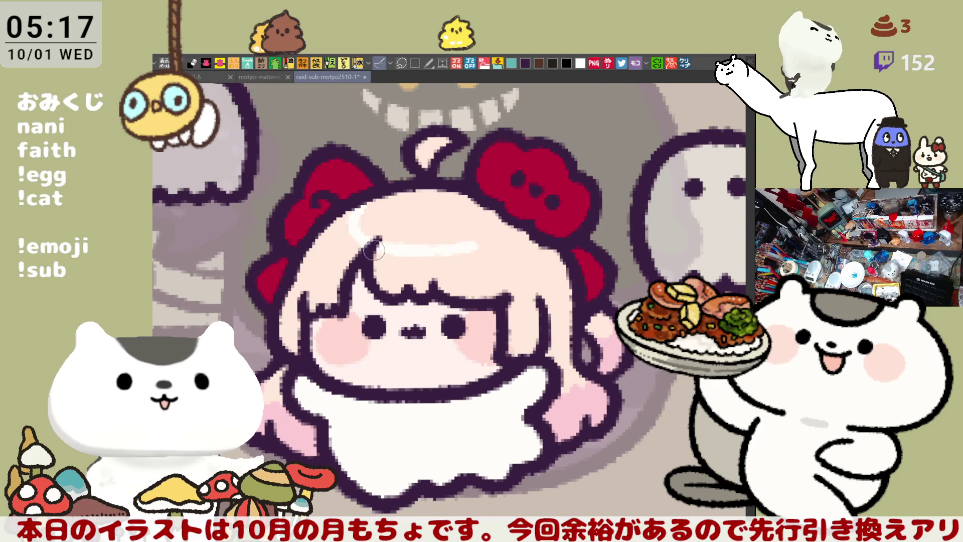
Paint light and pink highlight streaks in the hair, darken the face's left edge, and save.
mouse_move(374, 203)
left_mouse_down()
mouse_move(408, 240)
mouse_move(338, 238)
mouse_move(337, 259)
mouse_move(336, 220)
mouse_move(342, 264)
left_mouse_up()
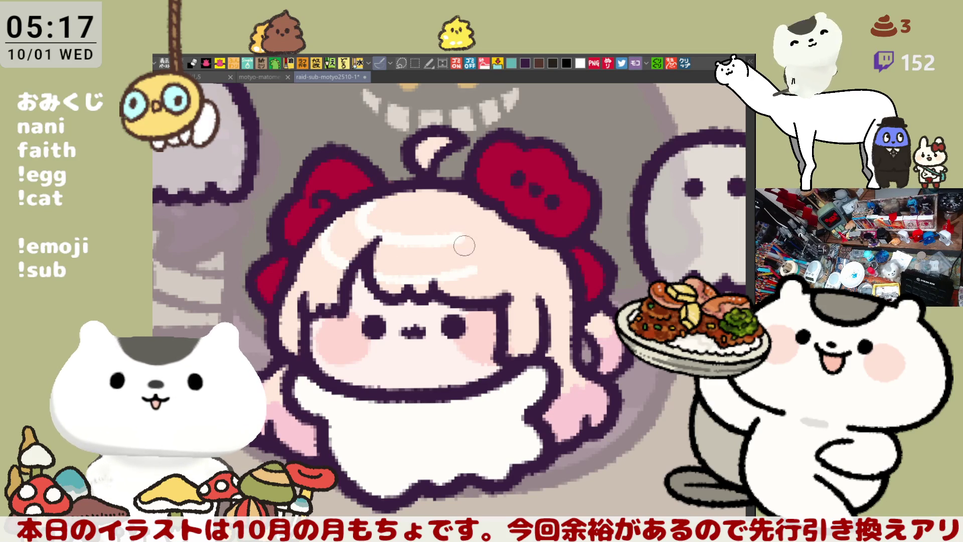
mouse_move(455, 259)
left_mouse_down()
mouse_move(373, 230)
mouse_move(388, 236)
left_mouse_up()
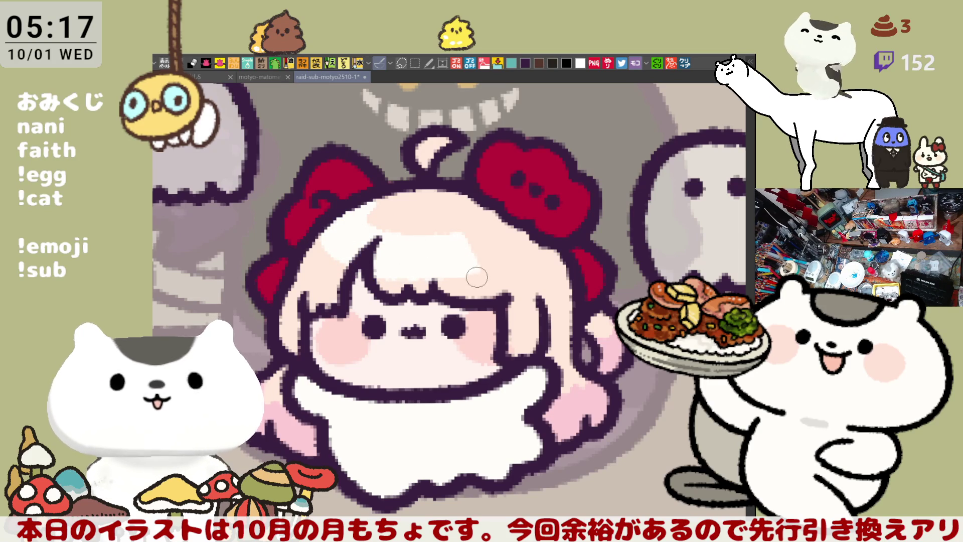
mouse_move(454, 231)
left_mouse_down()
mouse_move(458, 247)
mouse_move(436, 285)
left_mouse_up()
left_click_drag(441, 236, 433, 275)
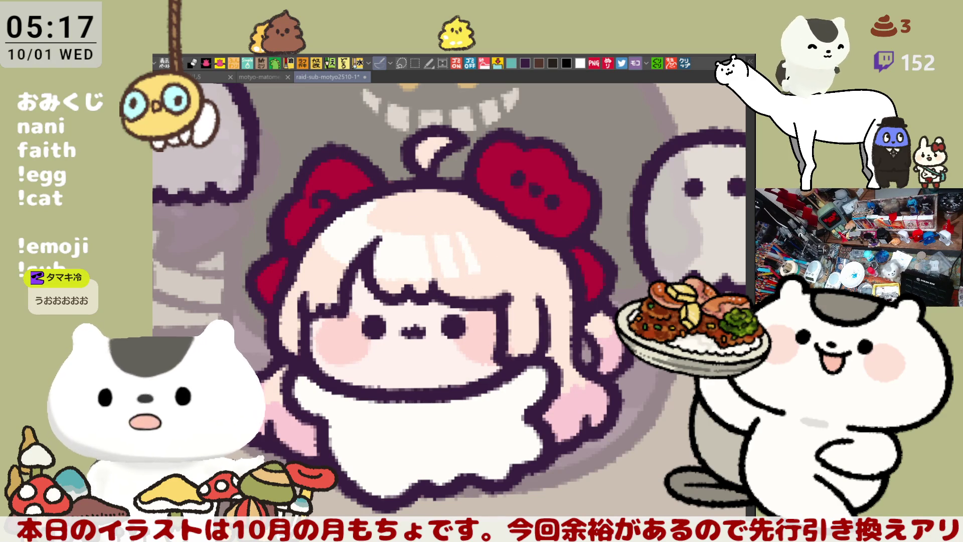
mouse_move(306, 313)
left_mouse_down()
mouse_move(306, 337)
mouse_move(305, 306)
left_mouse_up()
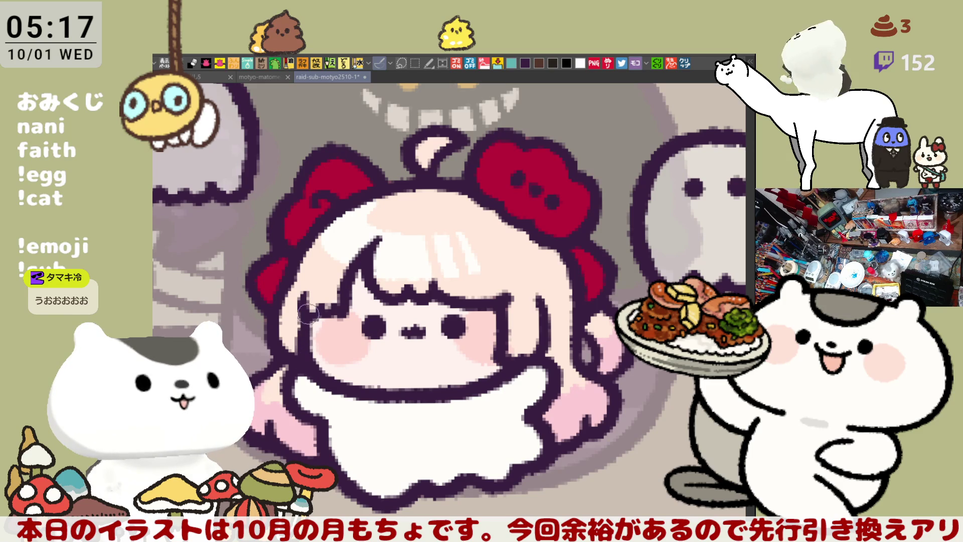
key("ctrl+s")
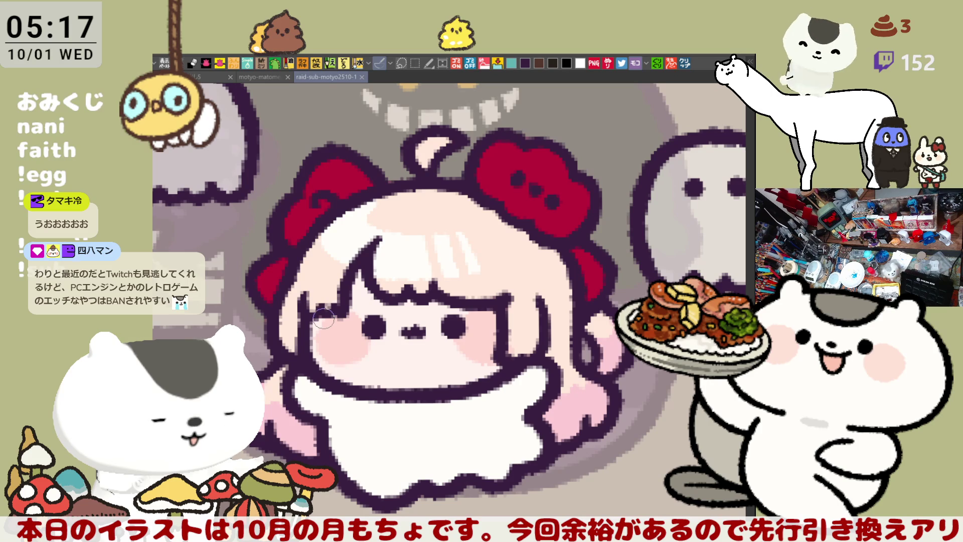
left_click_drag(472, 302, 451, 295)
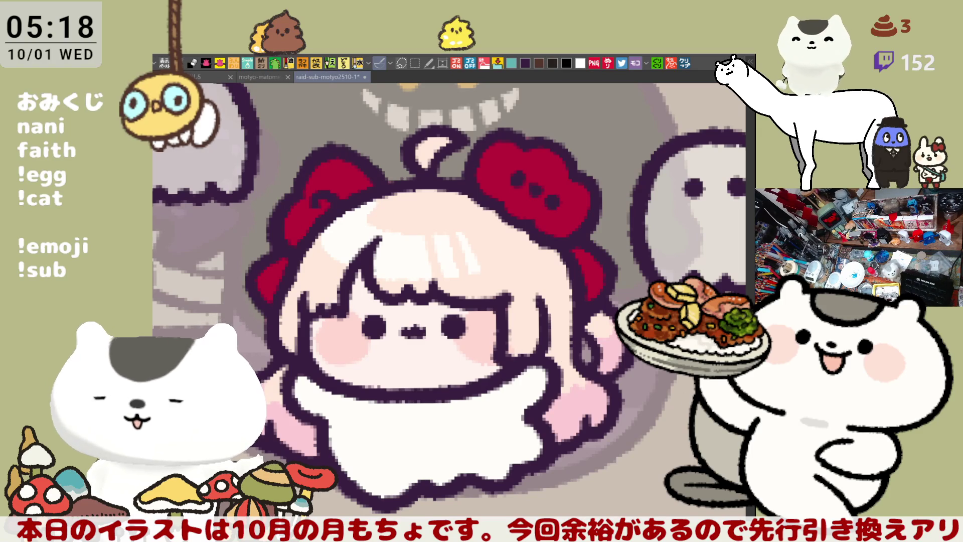
Fill the right hair bow orange and shade its left and right parts darker orange.
left_click(568, 230)
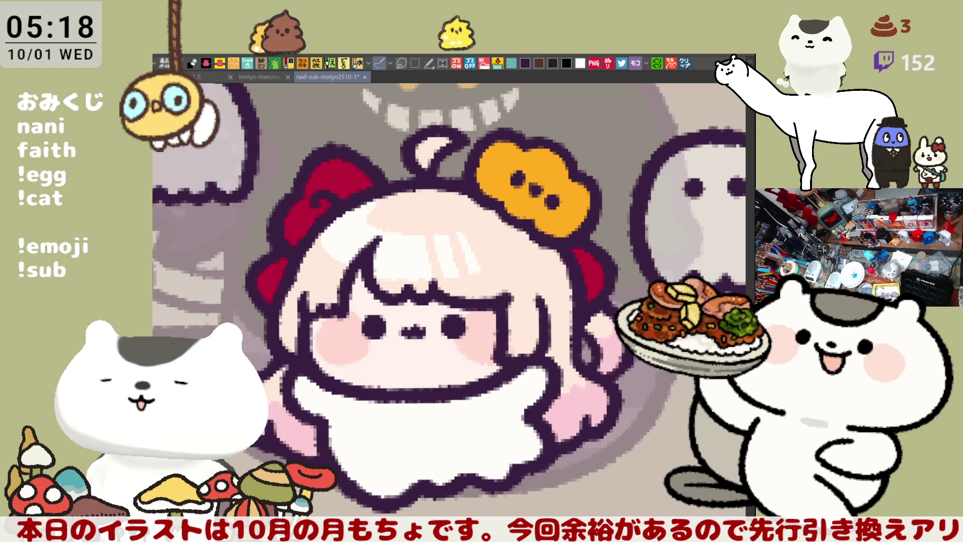
mouse_move(522, 204)
left_mouse_down()
mouse_move(486, 181)
mouse_move(489, 170)
mouse_move(499, 173)
mouse_move(494, 183)
left_mouse_up()
mouse_move(575, 206)
left_mouse_down()
mouse_move(556, 220)
mouse_move(551, 210)
mouse_move(562, 216)
left_mouse_up()
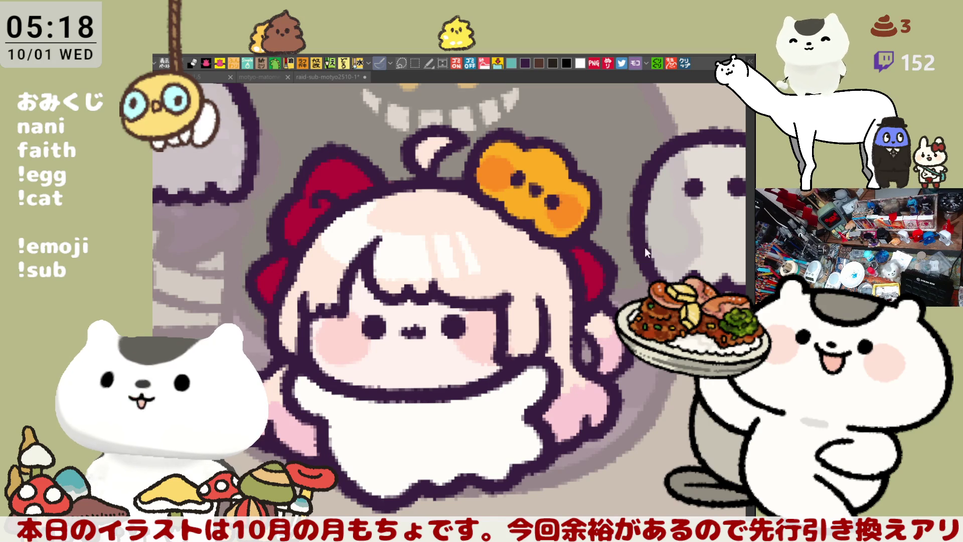
left_click(617, 274)
Zoom out across the character grid, then zoom in on the あめチャン figure.
scroll(617, 274, "down", 10)
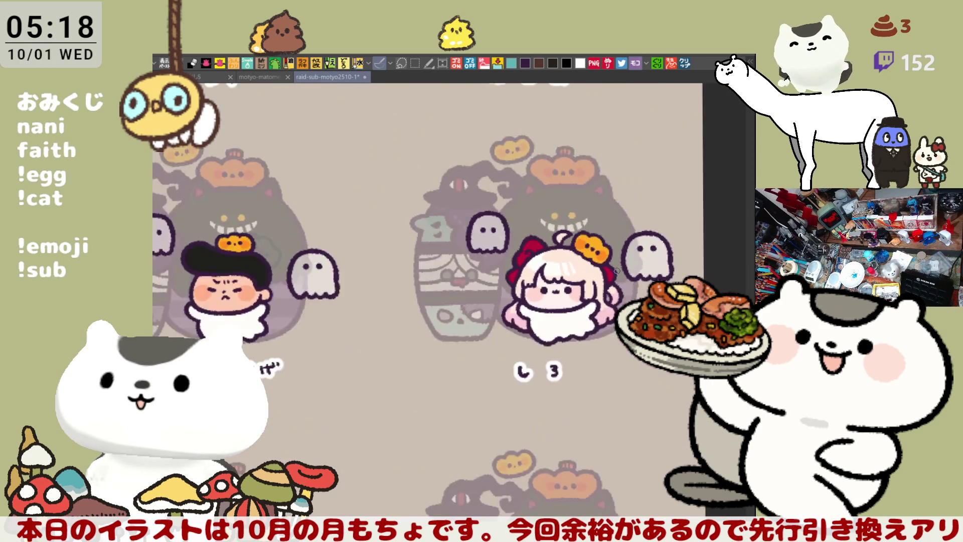
mouse_move(617, 274)
left_mouse_down()
mouse_move(730, 264)
mouse_move(737, 195)
left_mouse_up()
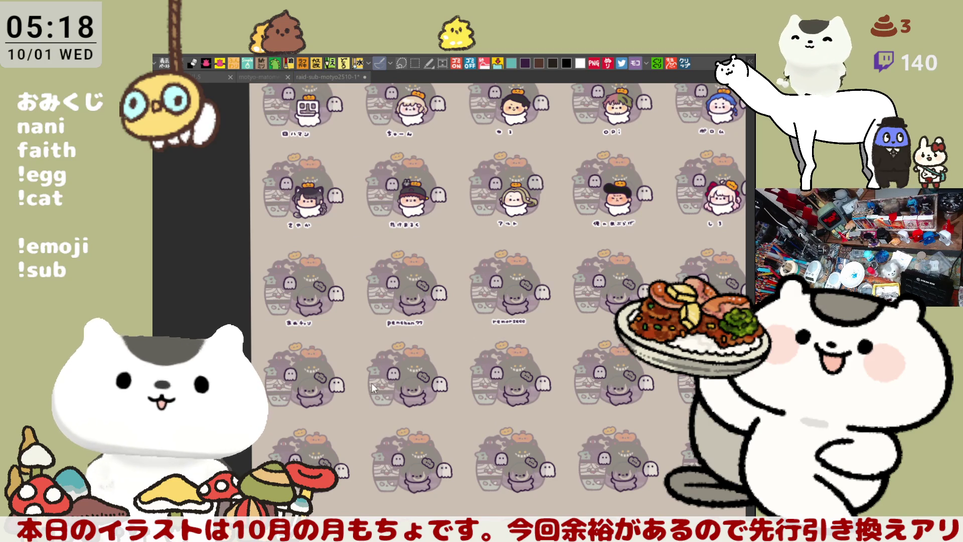
scroll(309, 377, "up", 5)
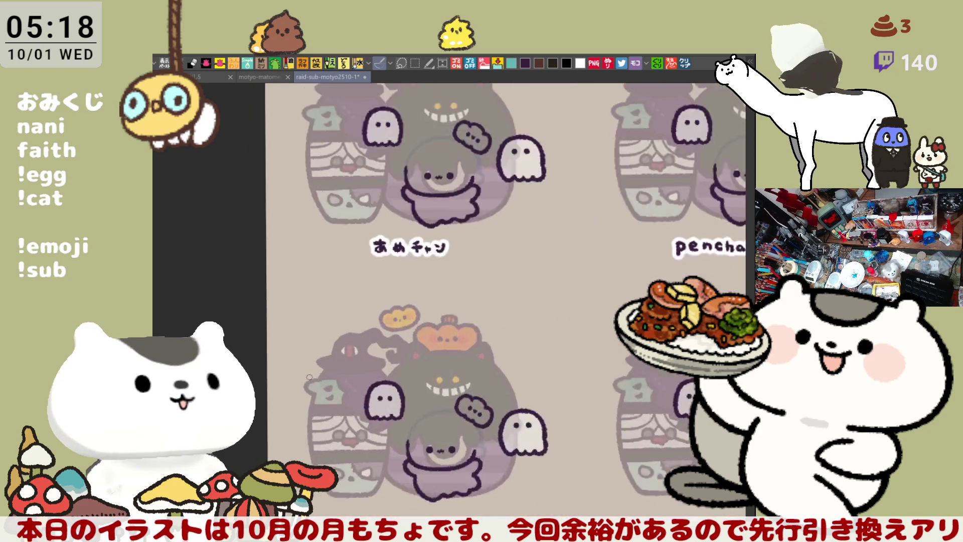
scroll(310, 377, "up", 2)
scroll(501, 277, "down", 5)
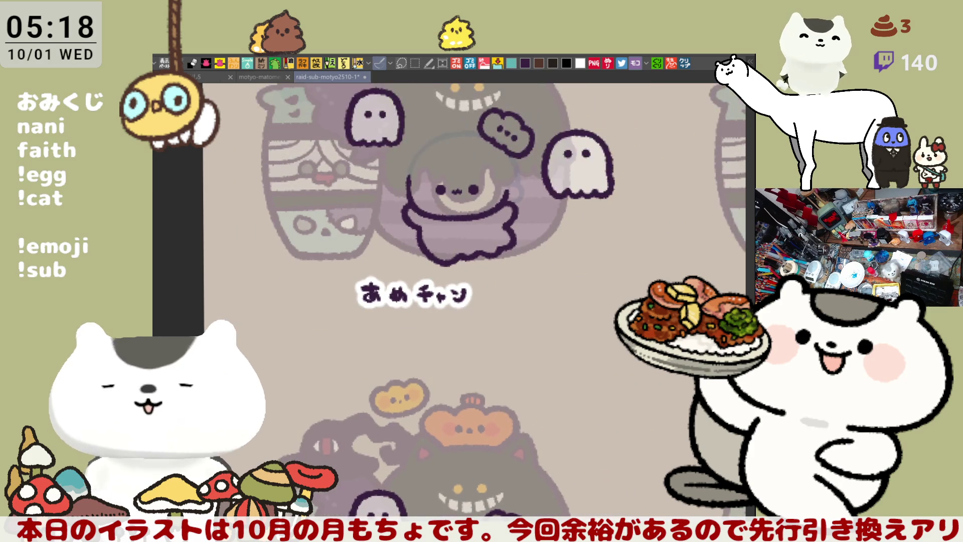
mouse_move(546, 292)
left_mouse_down()
mouse_move(522, 351)
mouse_move(621, 433)
left_mouse_up()
scroll(522, 353, "up", 4)
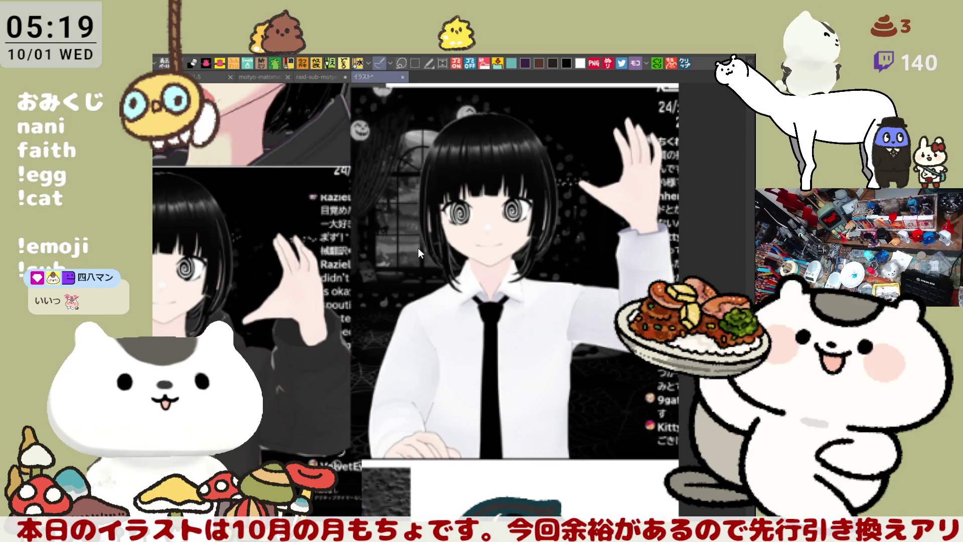
Close the reference picture tab with Ctrl+W.
key("ctrl+w")
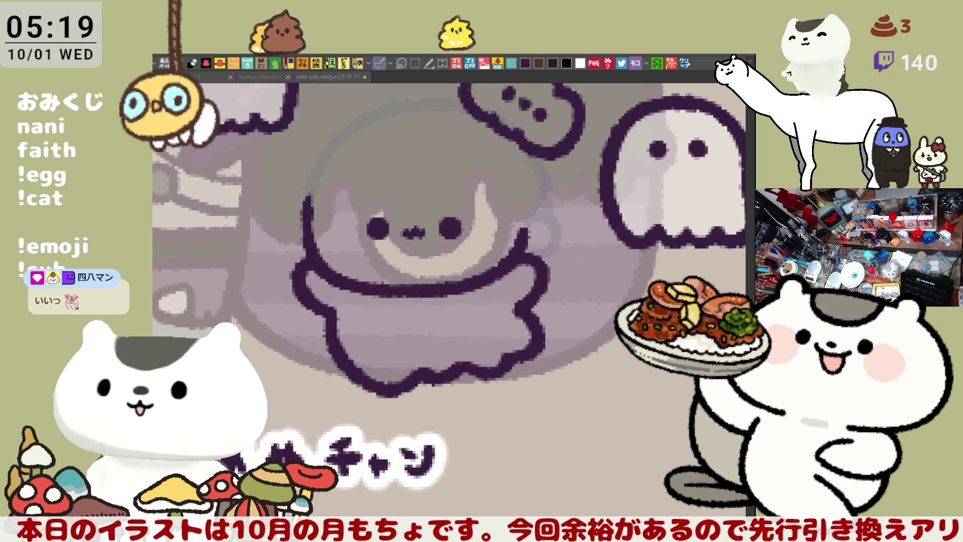
Draw a curved hair stroke left of the あめチャン face, extending it rightward.
left_click_drag(479, 238, 526, 282)
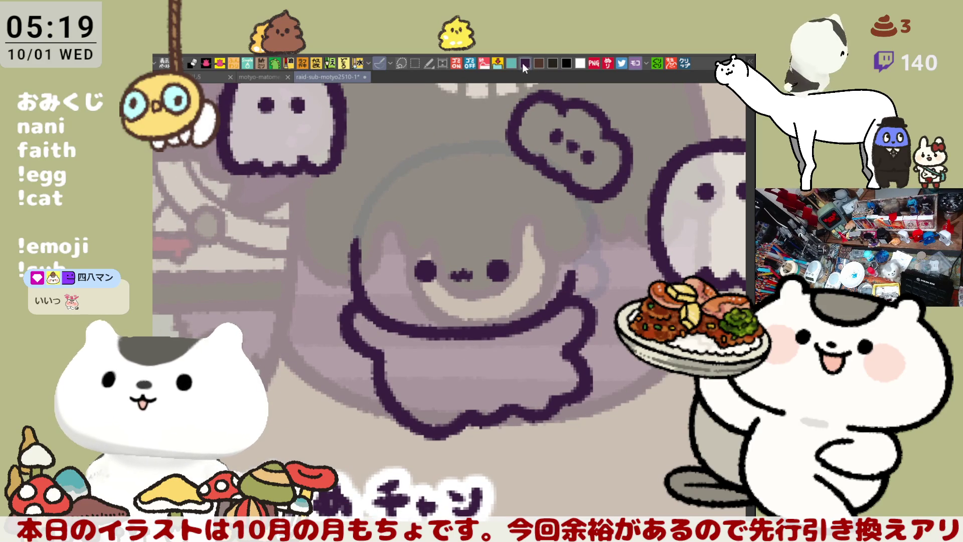
mouse_move(343, 268)
left_mouse_down()
mouse_move(356, 238)
mouse_move(360, 302)
left_mouse_up()
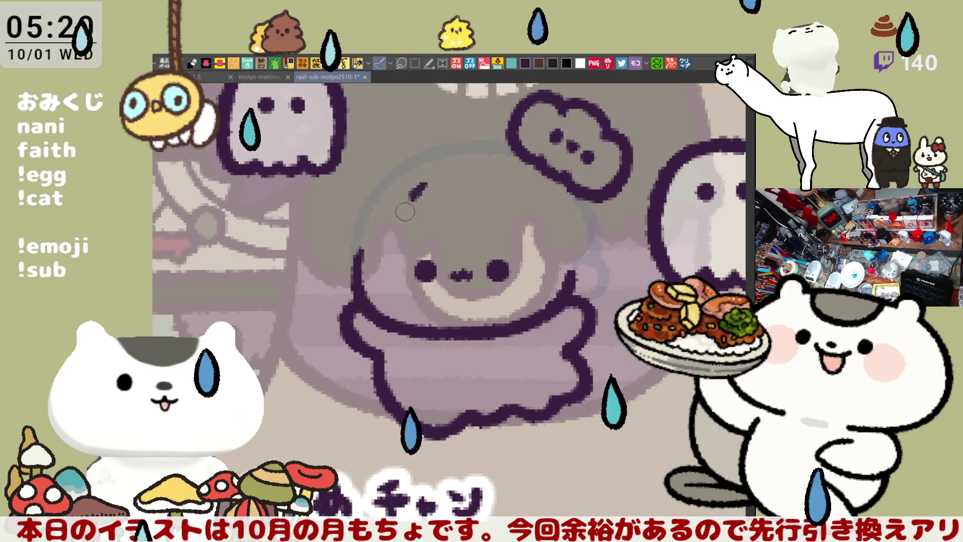
left_click_drag(419, 185, 424, 247)
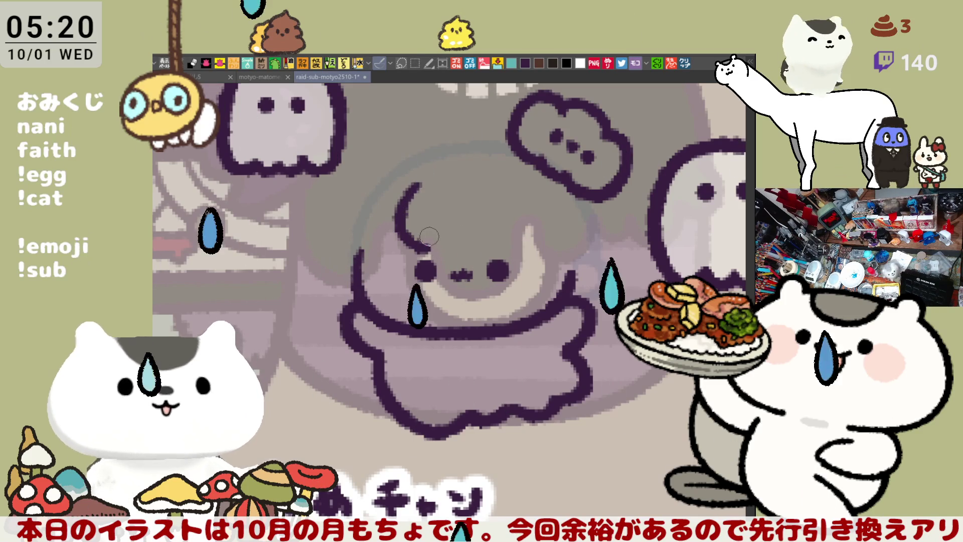
key("ctrl+z")
left_click_drag(421, 190, 418, 240)
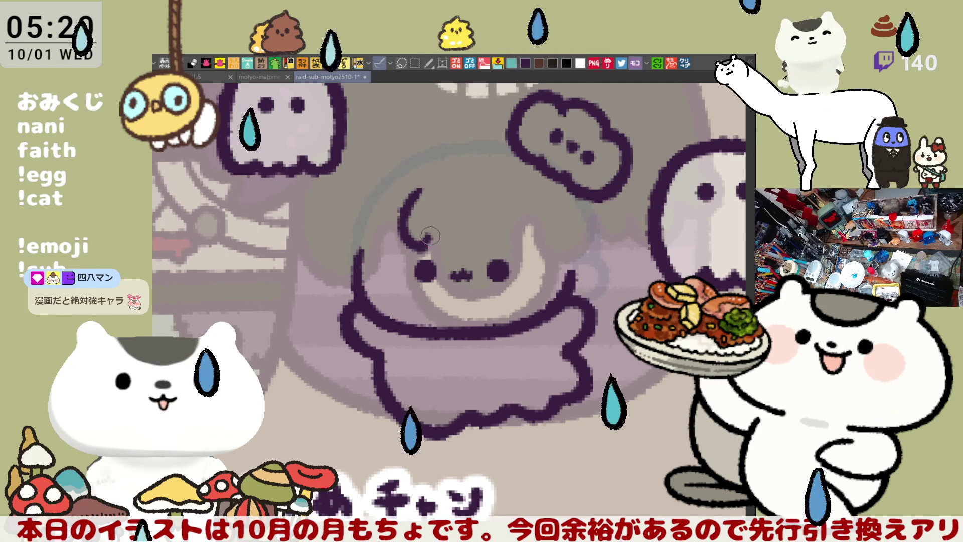
left_click_drag(428, 239, 454, 246)
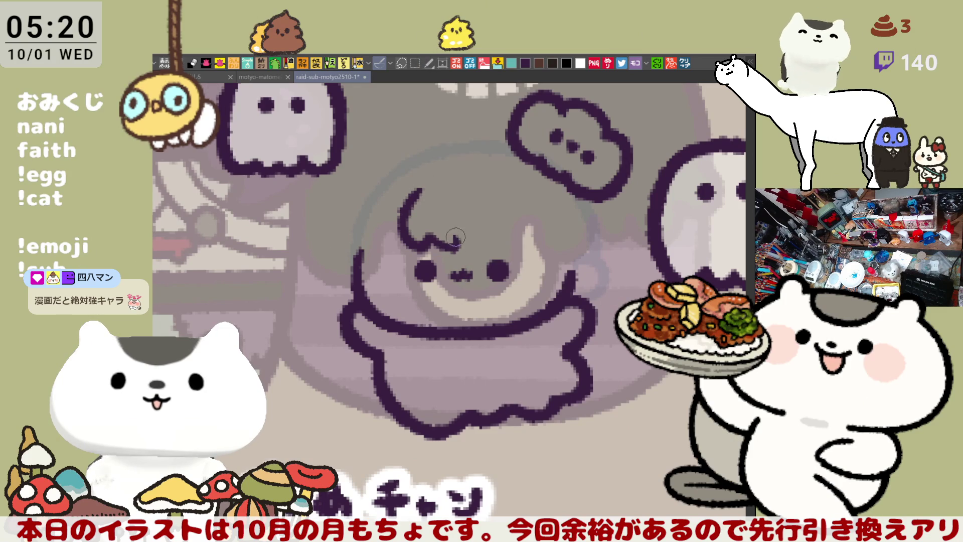
Draw a hooked hair arc across the top of the head, retrying until it fits.
mouse_move(458, 244)
left_mouse_down()
mouse_move(440, 240)
mouse_move(449, 248)
mouse_move(459, 236)
mouse_move(494, 240)
left_mouse_up()
key("ctrl+z")
left_click_drag(472, 186, 514, 228)
key("ctrl+z")
mouse_move(474, 186)
left_mouse_down()
mouse_move(527, 237)
mouse_move(506, 242)
left_mouse_up()
mouse_move(485, 189)
left_mouse_down()
mouse_move(531, 240)
mouse_move(512, 245)
mouse_move(518, 227)
left_mouse_up()
mouse_move(482, 188)
left_mouse_down()
mouse_move(531, 233)
mouse_move(521, 243)
mouse_move(540, 235)
mouse_move(516, 247)
mouse_move(524, 244)
left_mouse_up()
Draw the lower hair line across the forehead, redoing it several times.
key("ctrl+z")
left_click_drag(457, 240, 524, 245)
key("ctrl+z")
left_click_drag(454, 240, 513, 243)
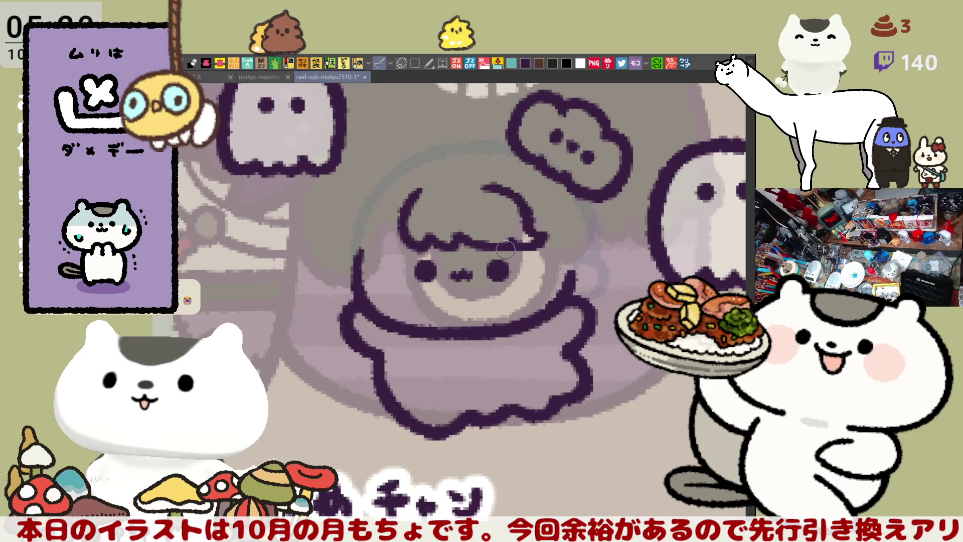
key("ctrl+z")
left_click_drag(458, 240, 521, 245)
key("ctrl+z")
left_click_drag(462, 241, 522, 245)
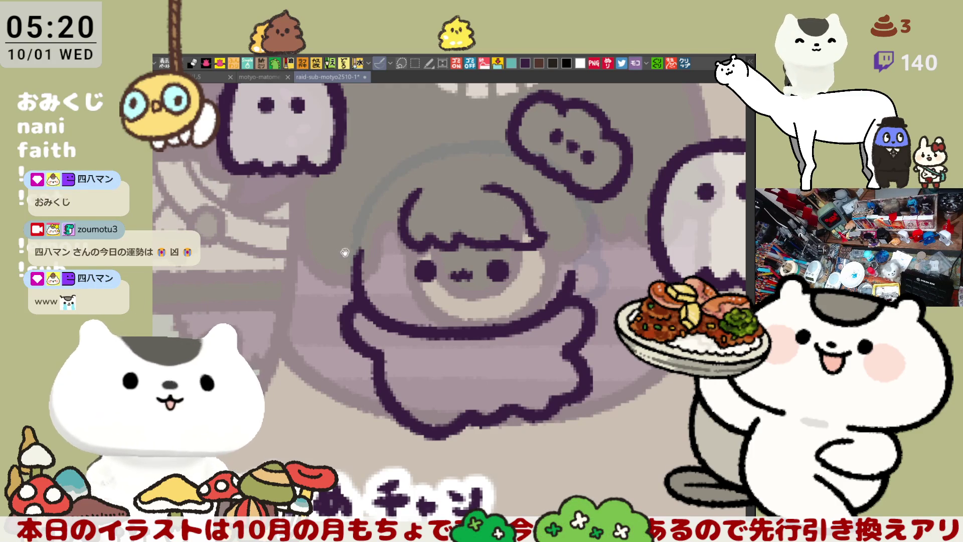
Draw a curved stroke down the hair's left side and save the sheet.
scroll(356, 260, "left", 2)
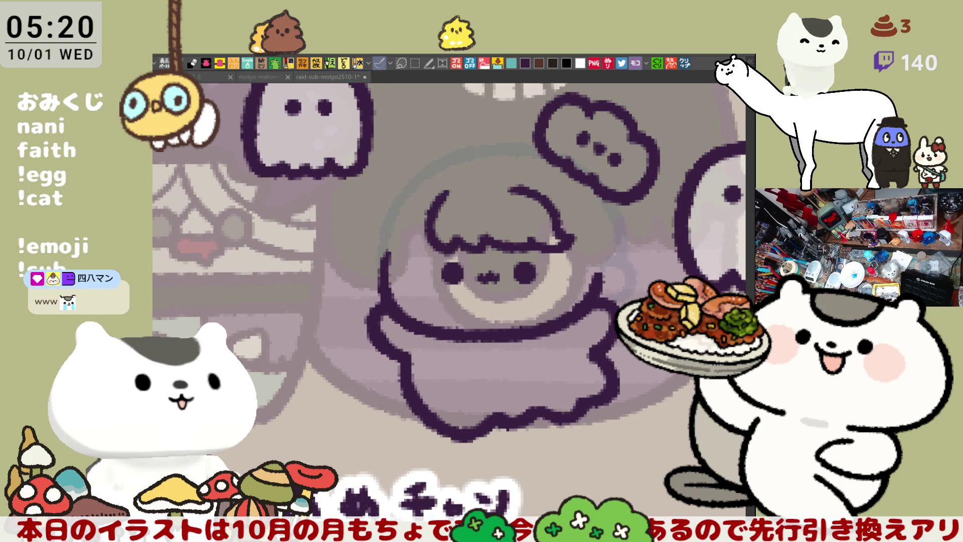
mouse_move(419, 193)
left_mouse_down()
mouse_move(392, 241)
mouse_move(426, 205)
mouse_move(402, 261)
left_mouse_up()
key("ctrl+z")
key("ctrl+z")
mouse_move(446, 186)
left_mouse_down()
mouse_move(410, 244)
mouse_move(391, 256)
left_mouse_up()
key("ctrl+z")
key("ctrl+z")
left_click_drag(448, 181, 411, 251)
key("ctrl+z")
left_click_drag(449, 183, 414, 247)
key("ctrl+s")
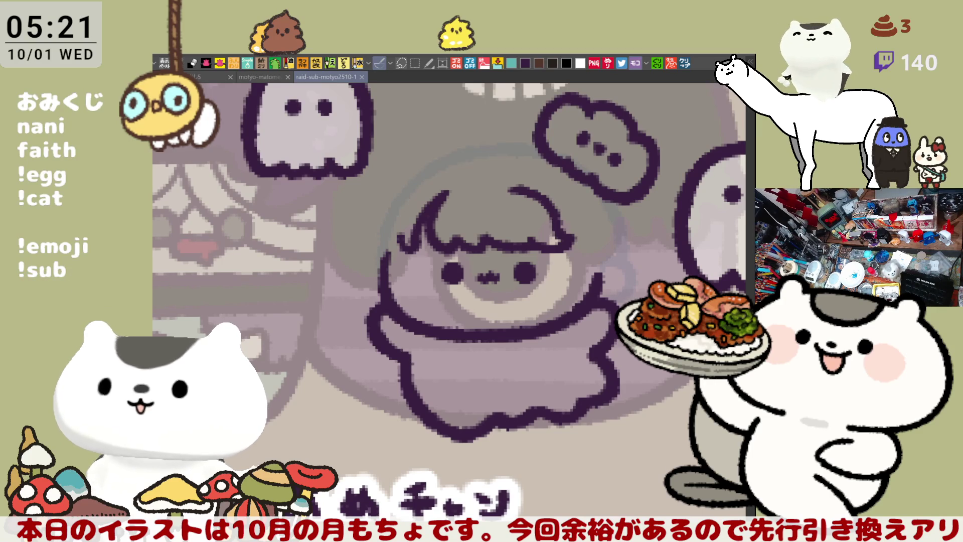
left_click_drag(478, 300, 510, 323)
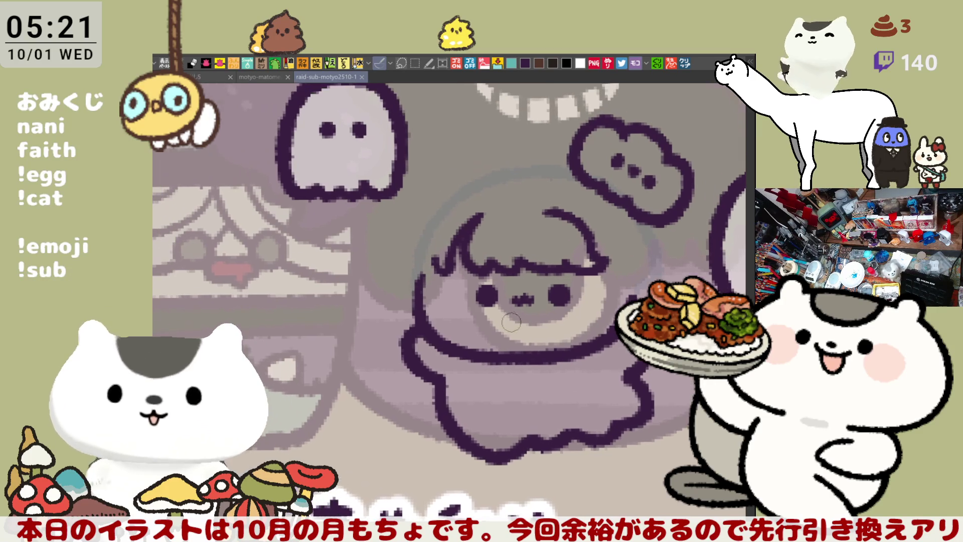
Add short dark strokes at the hair's left edge and join the hair to the head outline.
left_click_drag(437, 274, 443, 245)
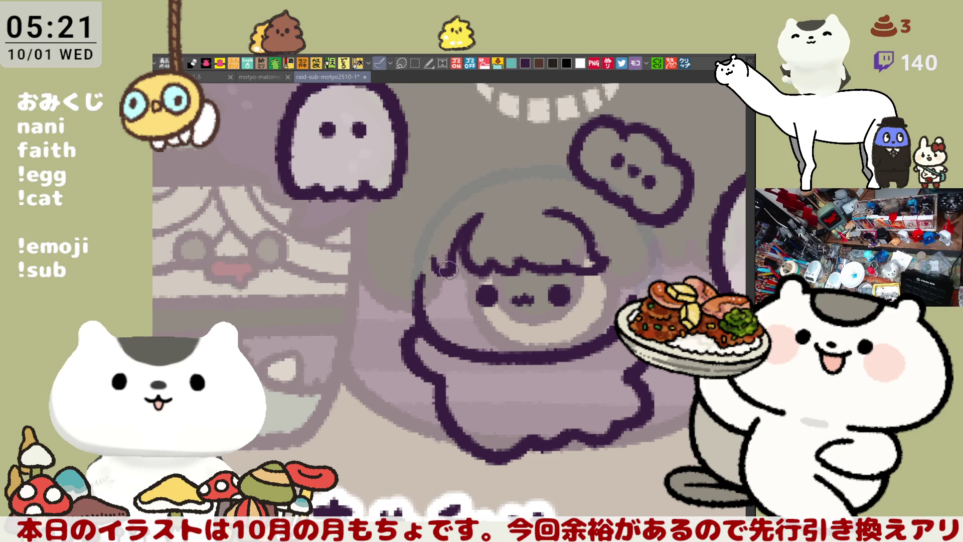
left_click_drag(435, 265, 441, 273)
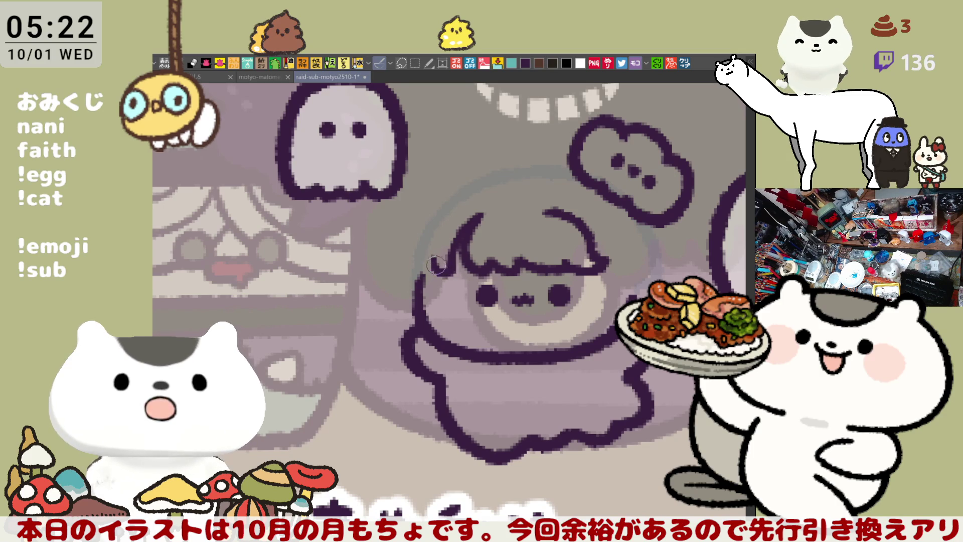
left_click_drag(490, 262, 287, 250)
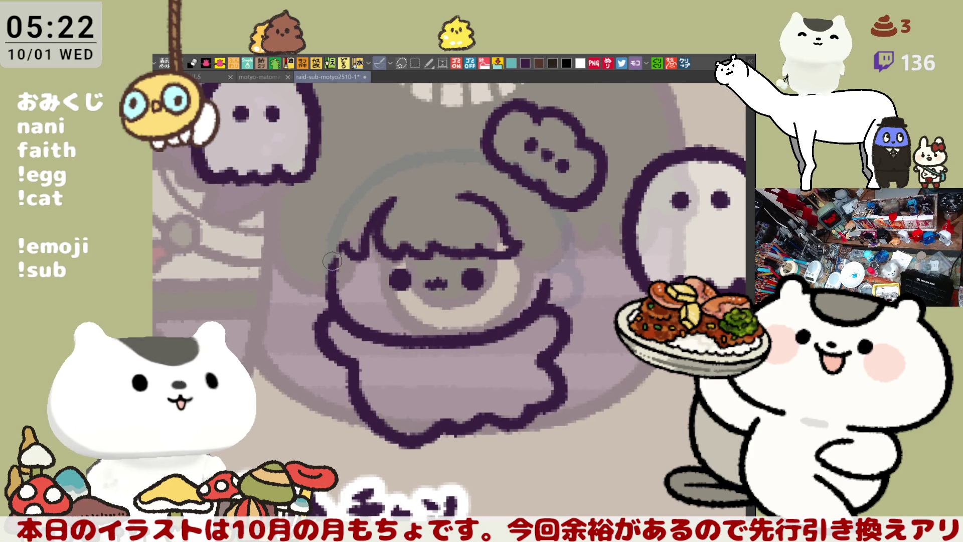
left_click_drag(346, 248, 337, 260)
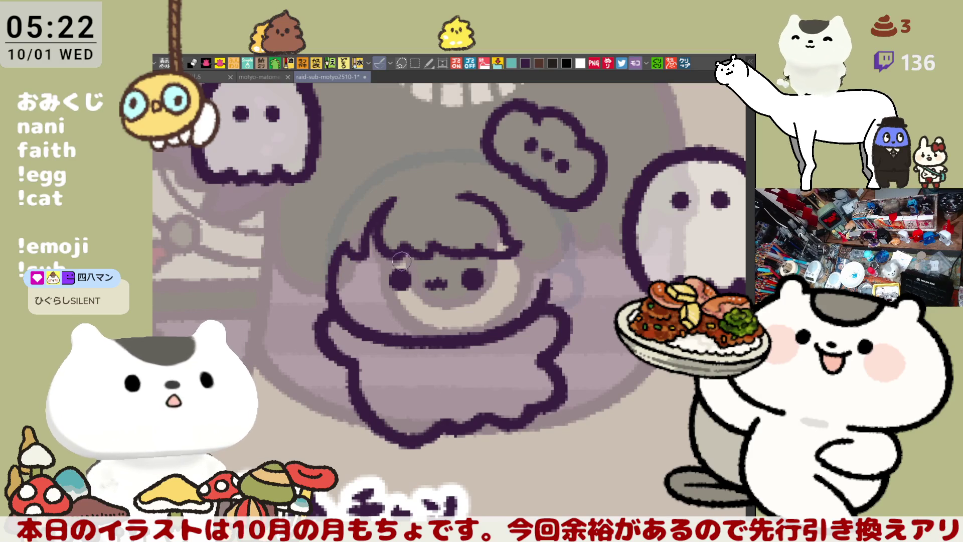
left_click_drag(544, 284, 477, 264)
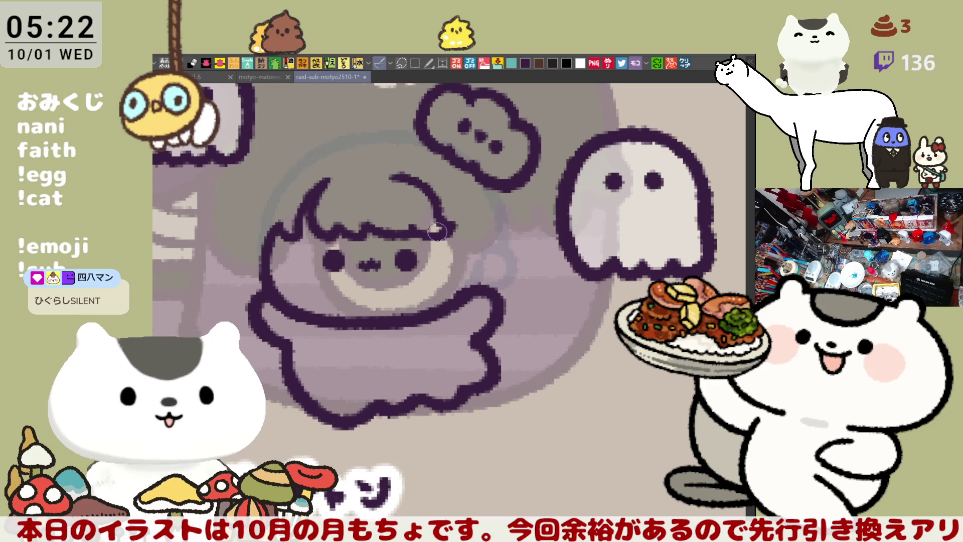
Outline the right side of the face with a dark line, retracing it once.
left_click_drag(439, 229, 454, 300)
key("ctrl+z")
left_click_drag(438, 227, 454, 299)
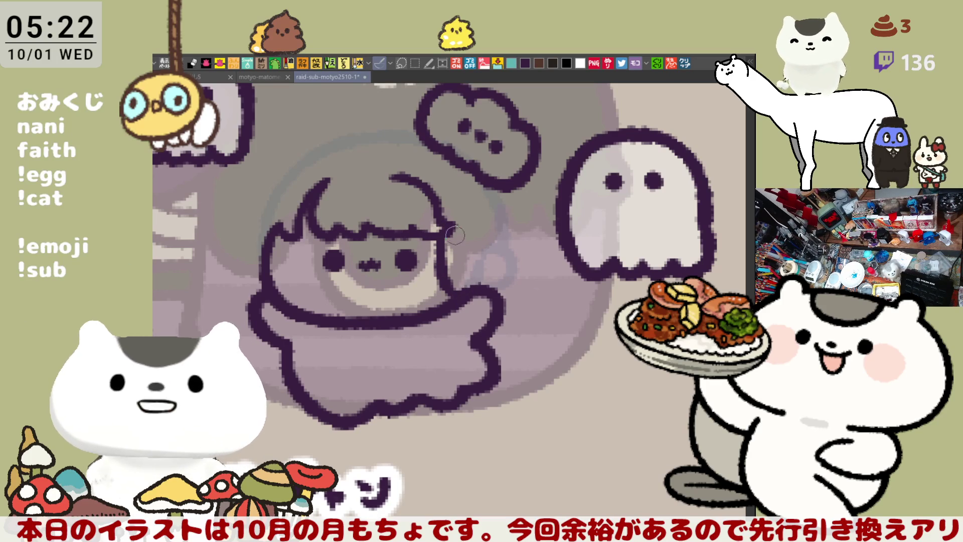
left_click_drag(437, 231, 444, 268)
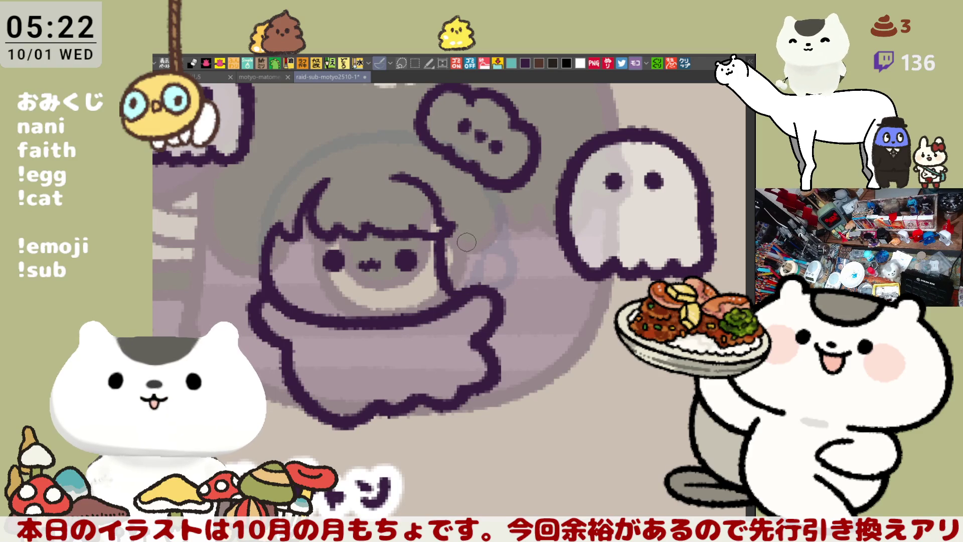
left_click_drag(427, 191, 463, 214)
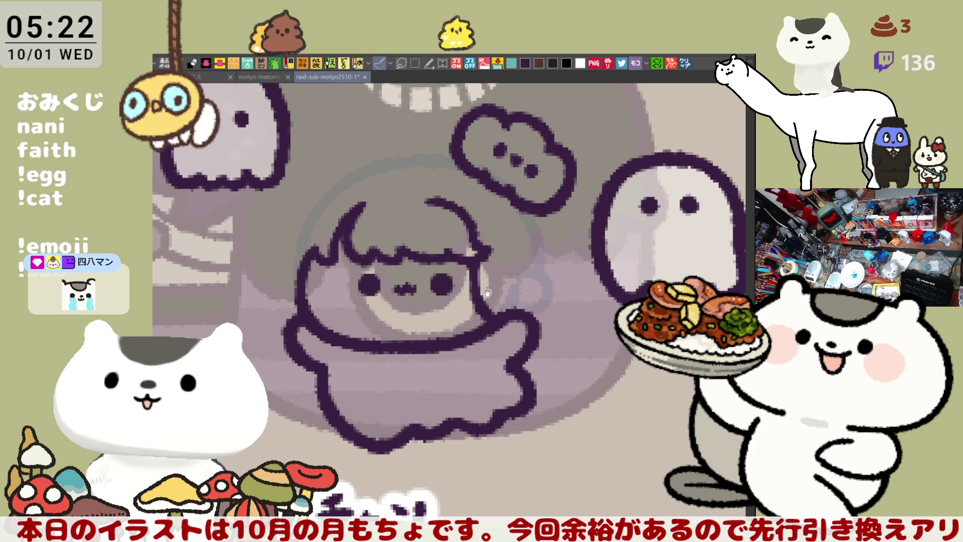
left_click_drag(490, 292, 505, 278)
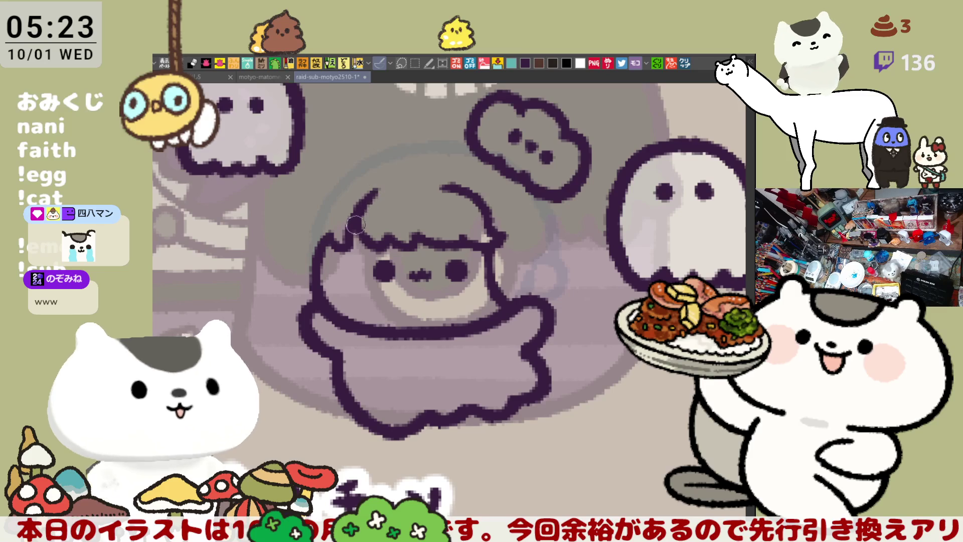
left_click_drag(353, 244, 395, 239)
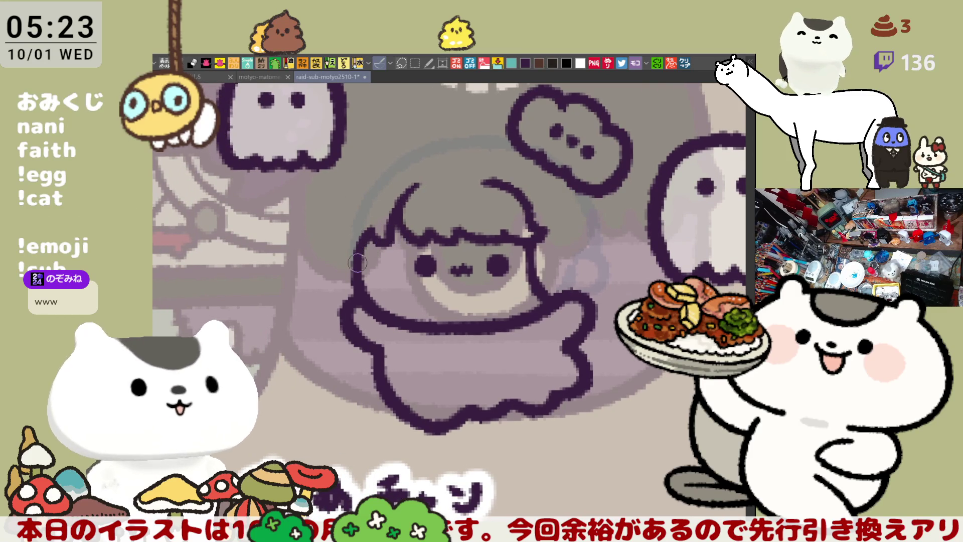
Try several curved outline strokes left of the hair, undoing each attempt.
mouse_move(383, 232)
left_mouse_down()
mouse_move(395, 220)
mouse_move(346, 273)
left_mouse_up()
key("ctrl+z")
left_click_drag(360, 215, 349, 289)
key("ctrl+z")
left_click_drag(359, 203, 368, 293)
key("ctrl+z")
mouse_move(358, 203)
left_mouse_down()
mouse_move(347, 265)
mouse_move(367, 293)
left_mouse_up()
key("ctrl+z")
left_click_drag(363, 203, 351, 275)
key("ctrl+z")
mouse_move(360, 197)
left_mouse_down()
mouse_move(346, 236)
mouse_move(369, 296)
mouse_move(345, 241)
mouse_move(366, 303)
mouse_move(346, 236)
mouse_move(363, 296)
mouse_move(383, 217)
mouse_move(357, 300)
left_mouse_up()
key("ctrl+z")
key("ctrl+z")
key("ctrl+z")
key("ctrl+z")
mouse_move(360, 210)
left_mouse_down()
mouse_move(366, 304)
mouse_move(350, 223)
mouse_move(365, 300)
left_mouse_up()
key("ctrl+z")
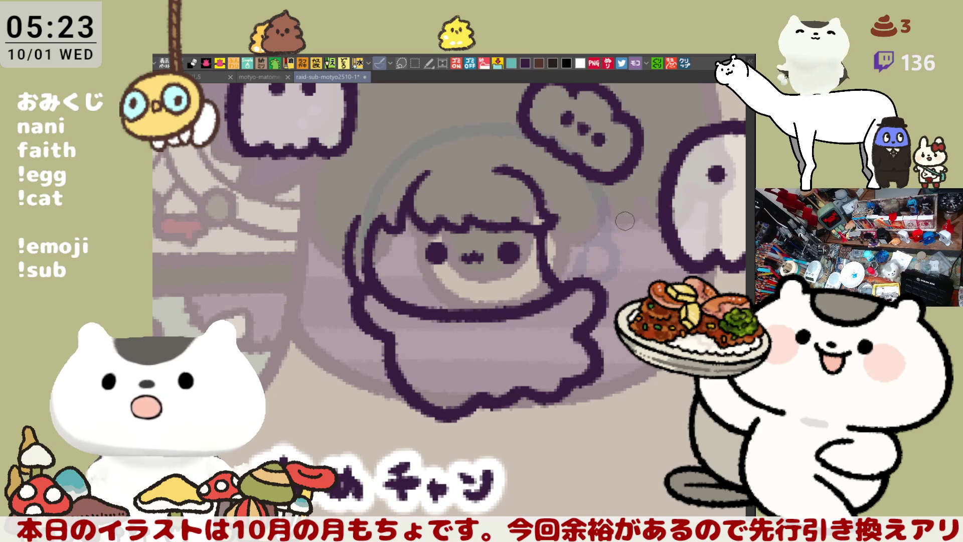
key("ctrl+z")
Try a curved outline stroke right of the hair, then remove it.
mouse_move(614, 208)
left_mouse_down()
mouse_move(654, 263)
mouse_move(646, 279)
left_mouse_up()
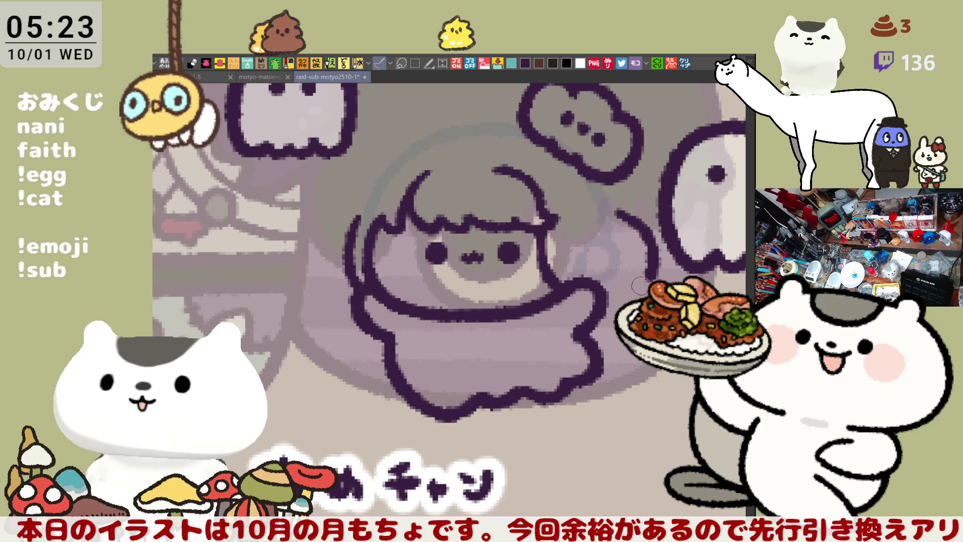
key("ctrl+z")
mouse_move(613, 200)
left_mouse_down()
mouse_move(646, 233)
mouse_move(630, 297)
mouse_move(627, 272)
mouse_move(631, 288)
left_mouse_up()
key("ctrl+z")
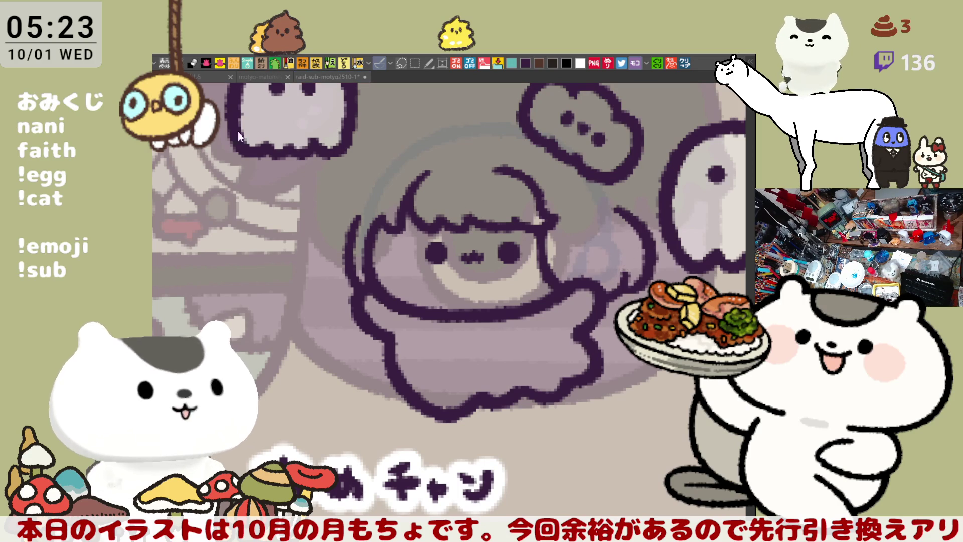
Draw the dark arc across the top of the head, redrawing it slightly higher.
left_click_drag(476, 123, 519, 131)
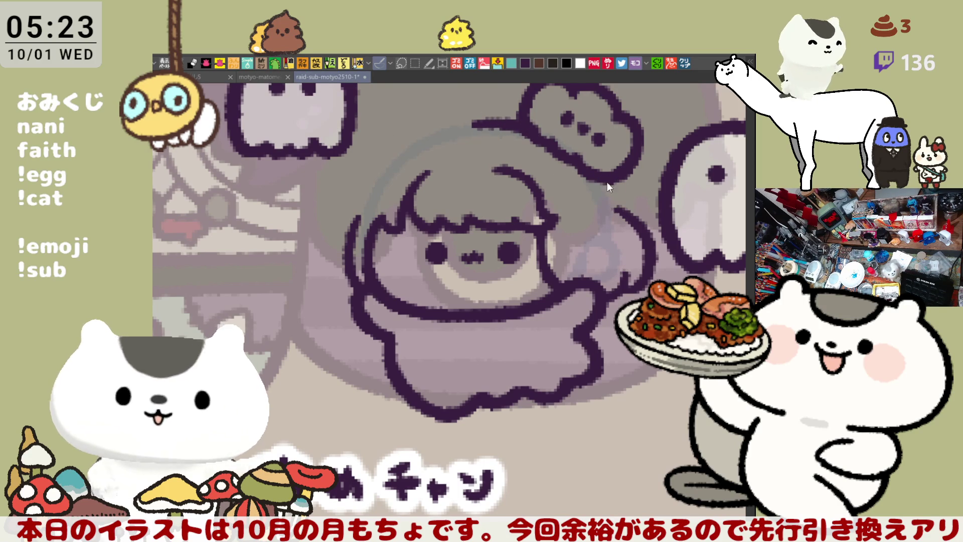
mouse_move(474, 129)
left_mouse_down()
mouse_move(530, 134)
mouse_move(509, 176)
left_mouse_up()
key("ctrl+z")
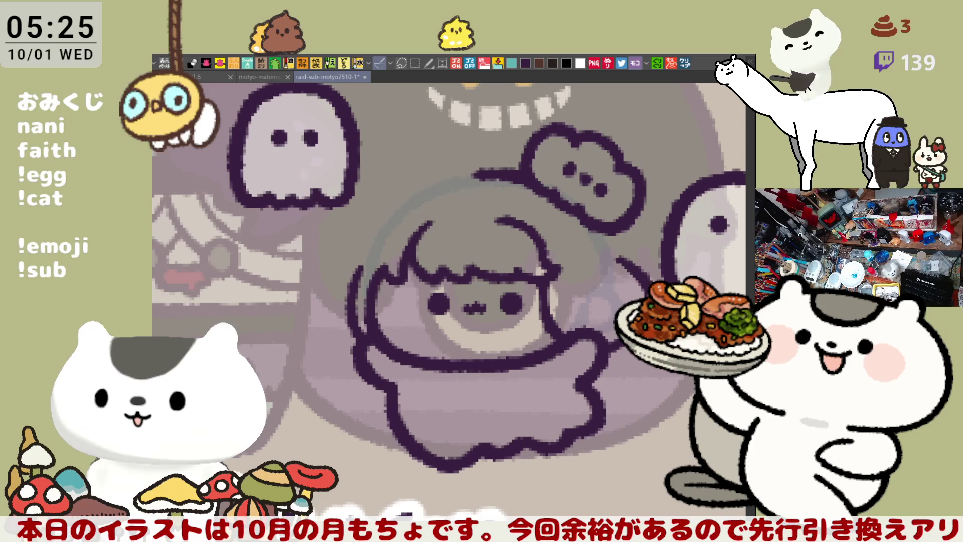
left_click_drag(553, 340, 531, 280)
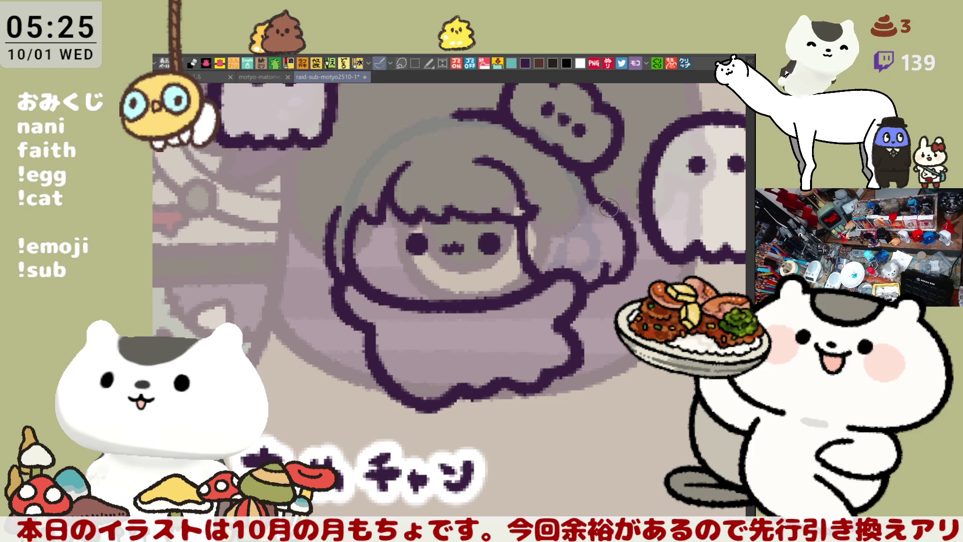
left_click_drag(545, 174, 599, 219)
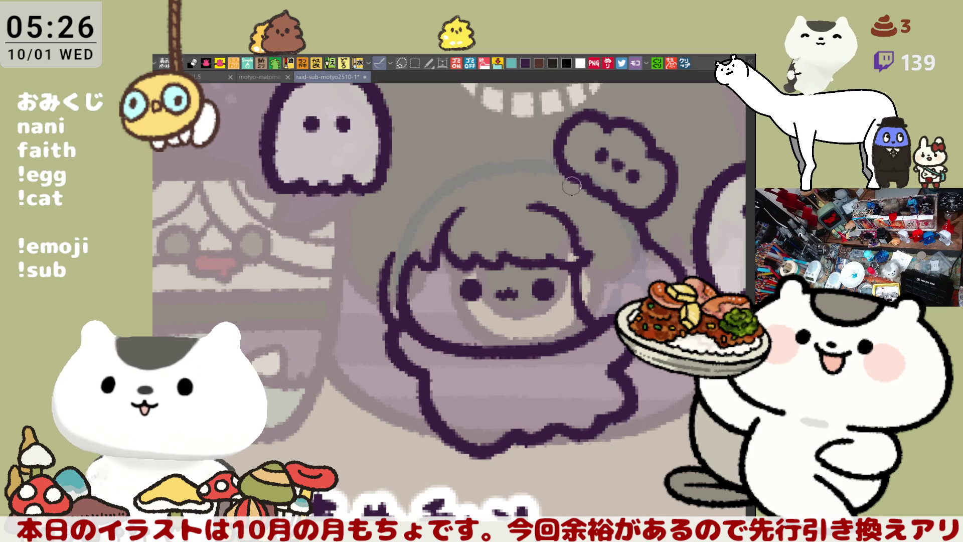
left_click_drag(492, 170, 566, 169)
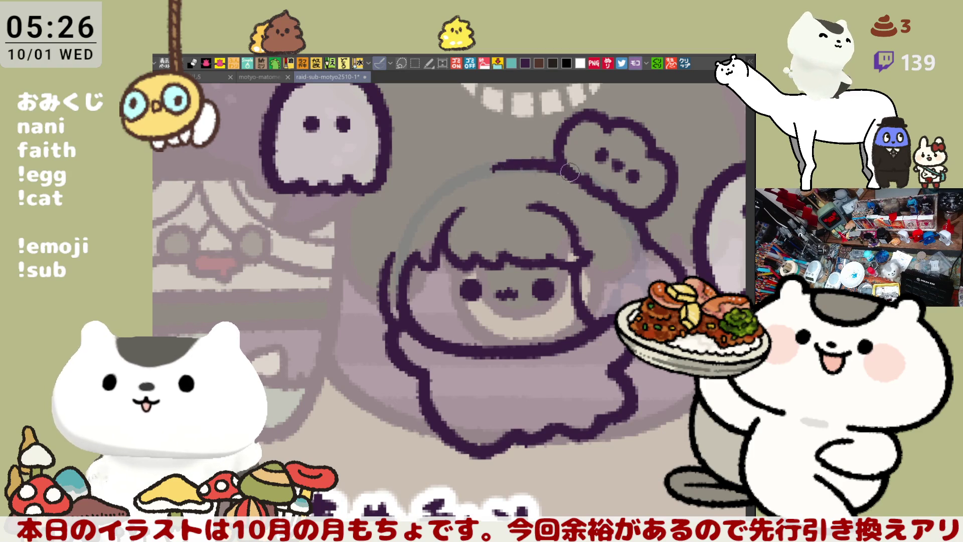
key("ctrl+z")
left_click_drag(484, 167, 550, 165)
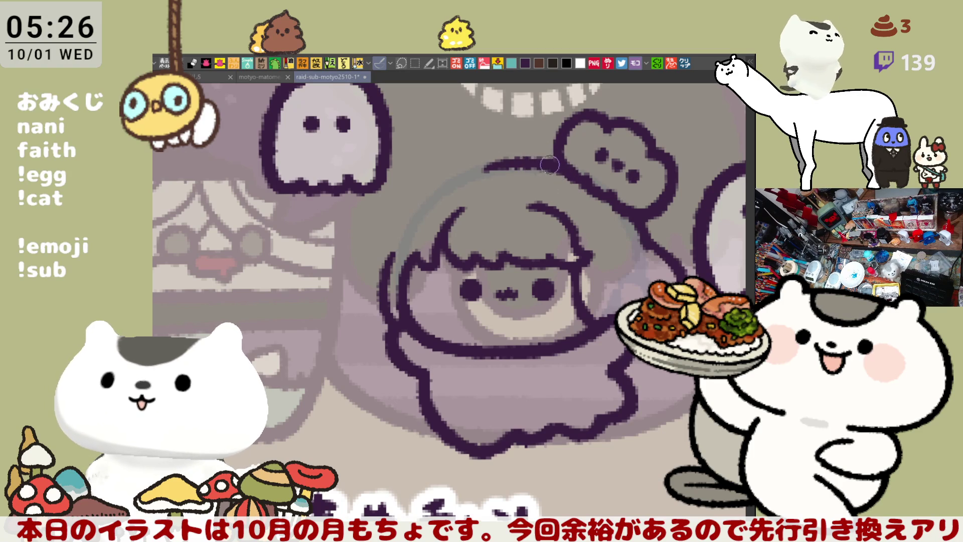
With the view rotated, attempt the head's left-edge outline, then turn the view upright.
key("minus")
key("minus")
key("minus")
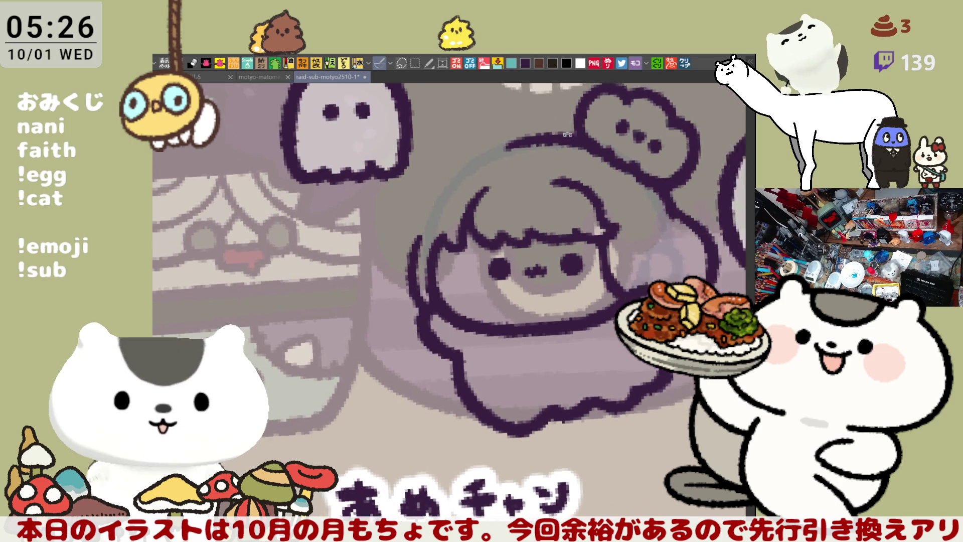
key("minus")
key("minus")
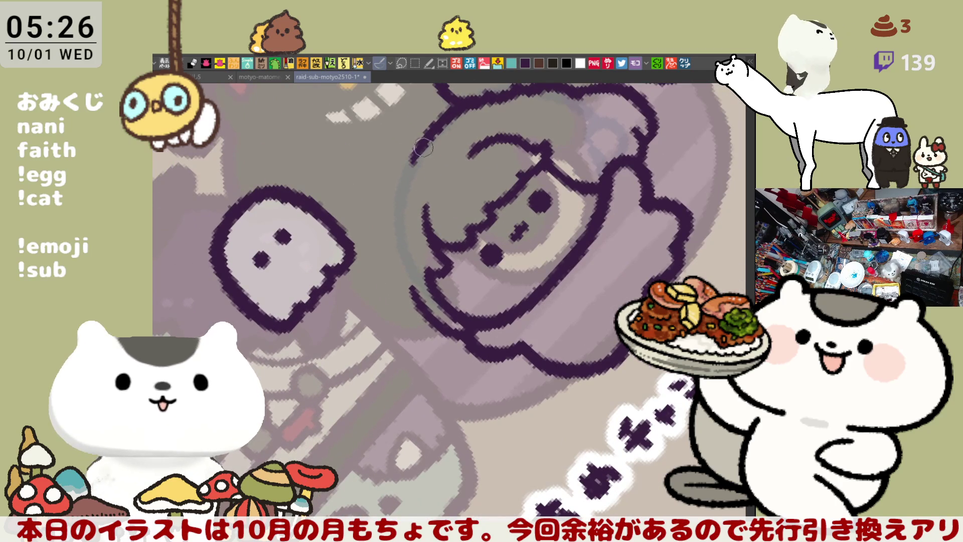
left_click_drag(424, 149, 400, 223)
key("ctrl+z")
left_click_drag(422, 148, 400, 223)
key("ctrl+z")
left_click_drag(423, 148, 400, 224)
key("ctrl+z")
left_click_drag(425, 146, 400, 228)
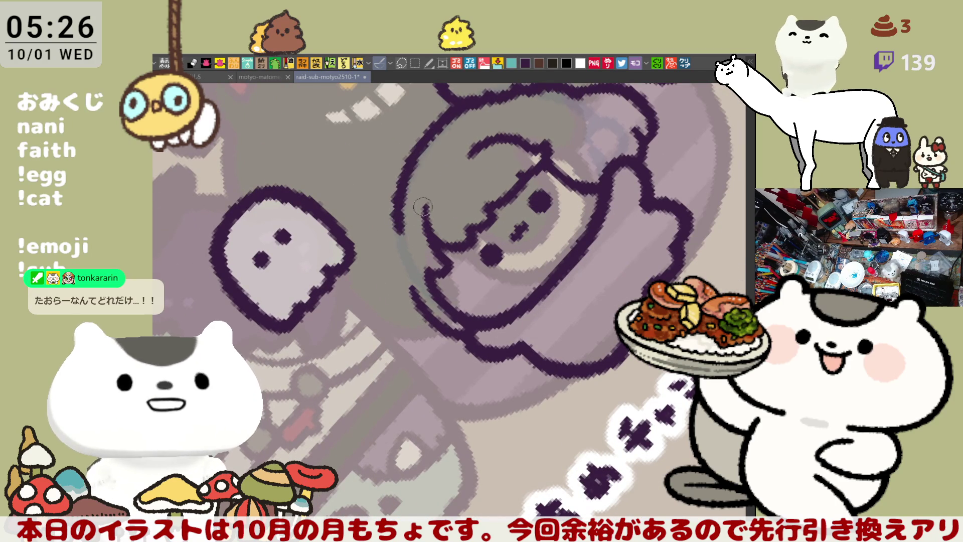
key("ctrl+z")
key("asciicircum")
key("asciicircum")
key("asciicircum")
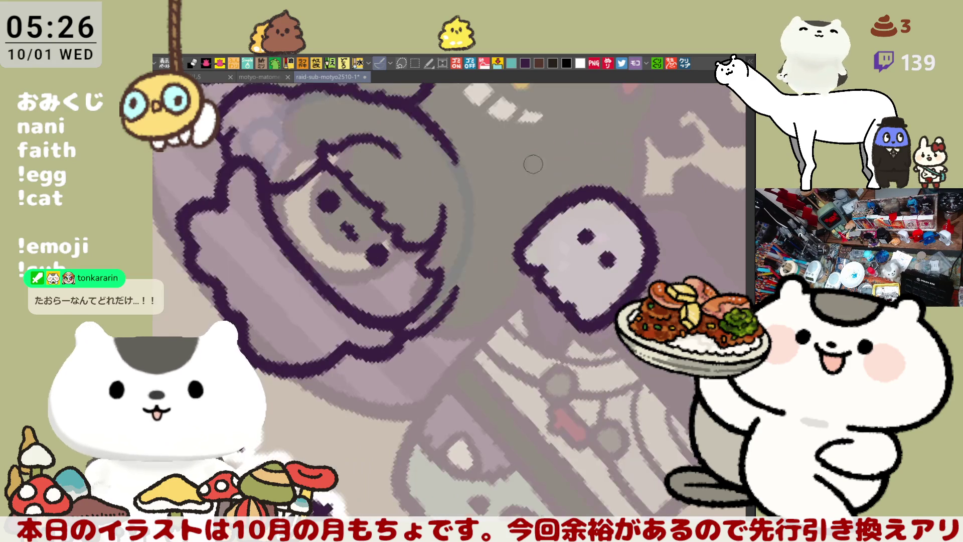
Redraw the head's upper-right outline, retrying until it runs longer.
left_click_drag(425, 136, 507, 175)
key("ctrl+z")
mouse_move(426, 136)
left_mouse_down()
mouse_move(521, 185)
mouse_move(517, 176)
mouse_move(524, 185)
mouse_move(496, 164)
mouse_move(531, 195)
left_mouse_up()
key("ctrl+z")
key("ctrl+z")
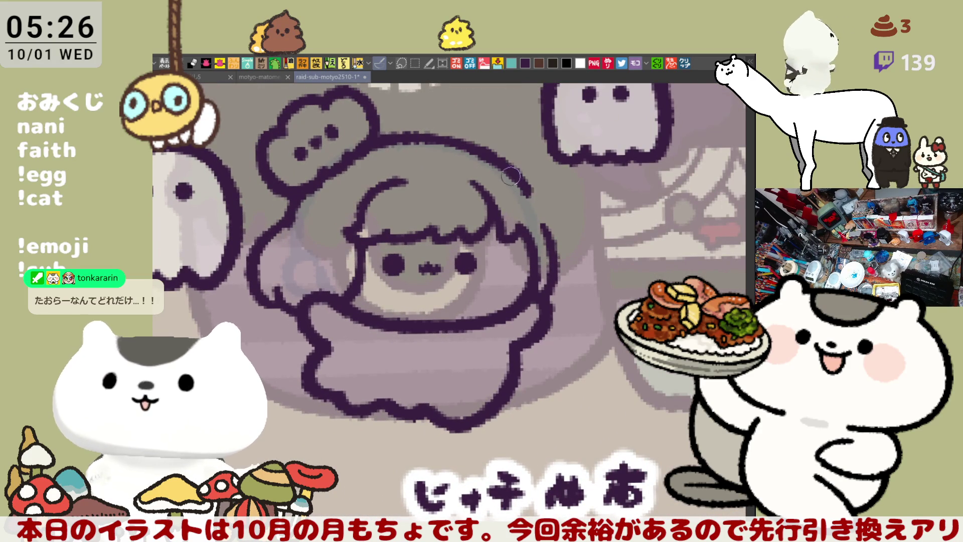
key("ctrl+z")
left_click_drag(497, 153, 540, 203)
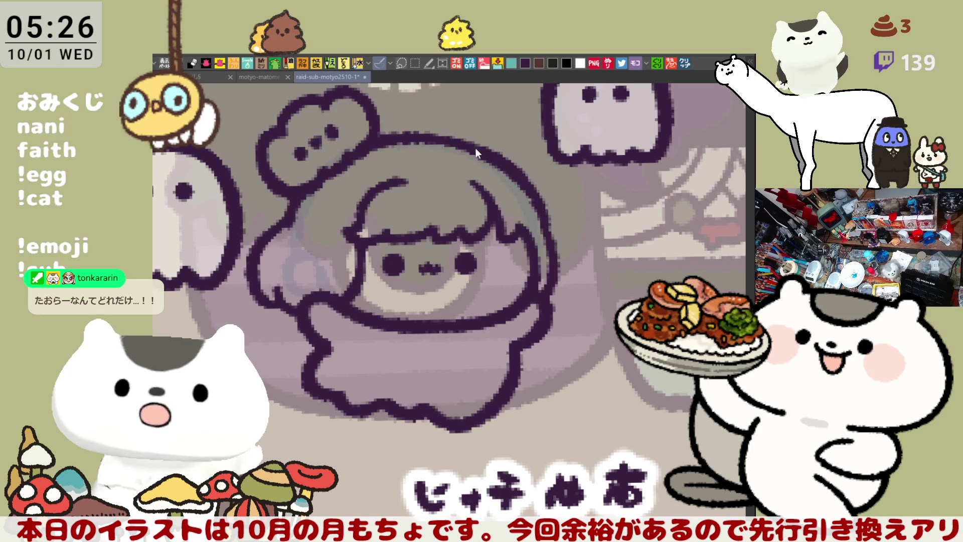
mouse_move(474, 155)
left_mouse_down()
mouse_move(521, 190)
mouse_move(549, 233)
left_mouse_up()
key("ctrl+z")
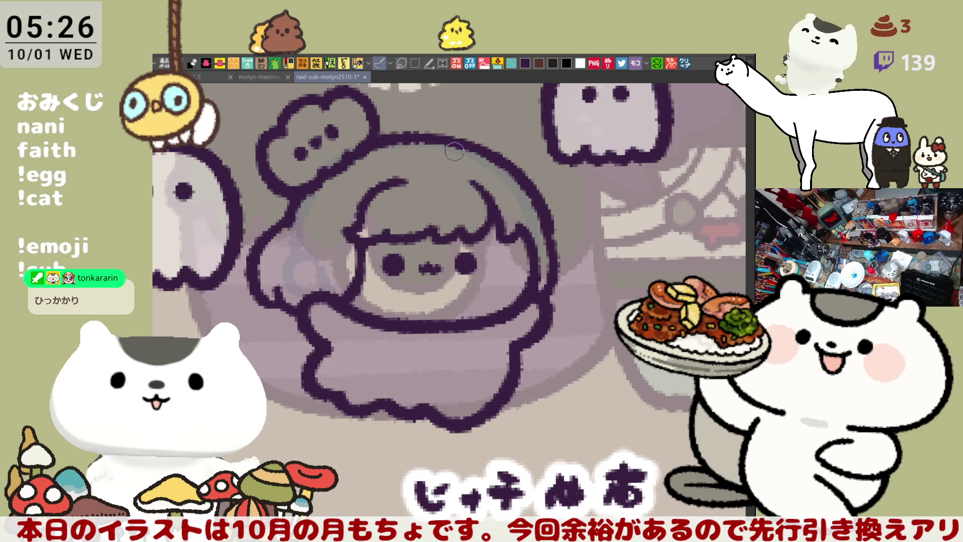
Mirror the view and add small dark touches along the hair edge.
key("h")
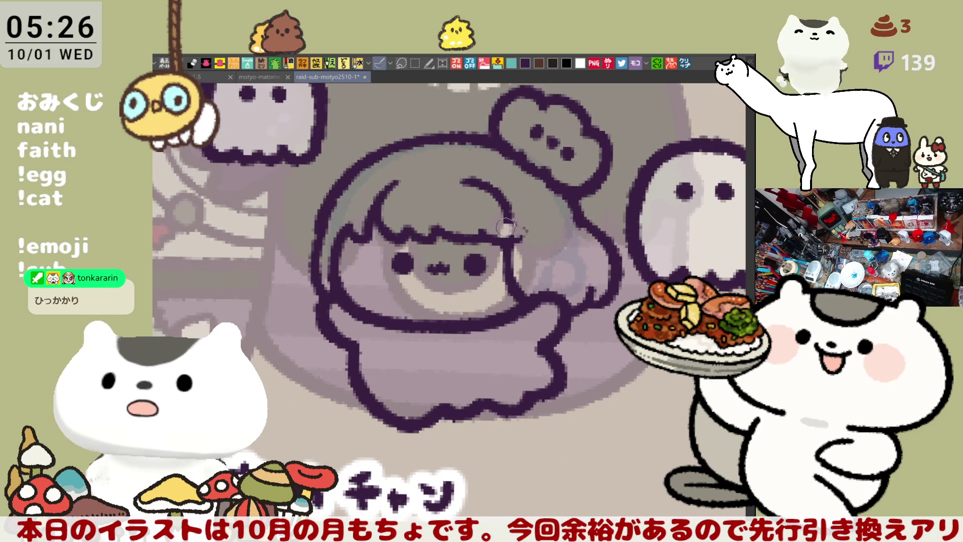
mouse_move(514, 224)
left_mouse_down()
mouse_move(494, 232)
mouse_move(506, 245)
left_mouse_up()
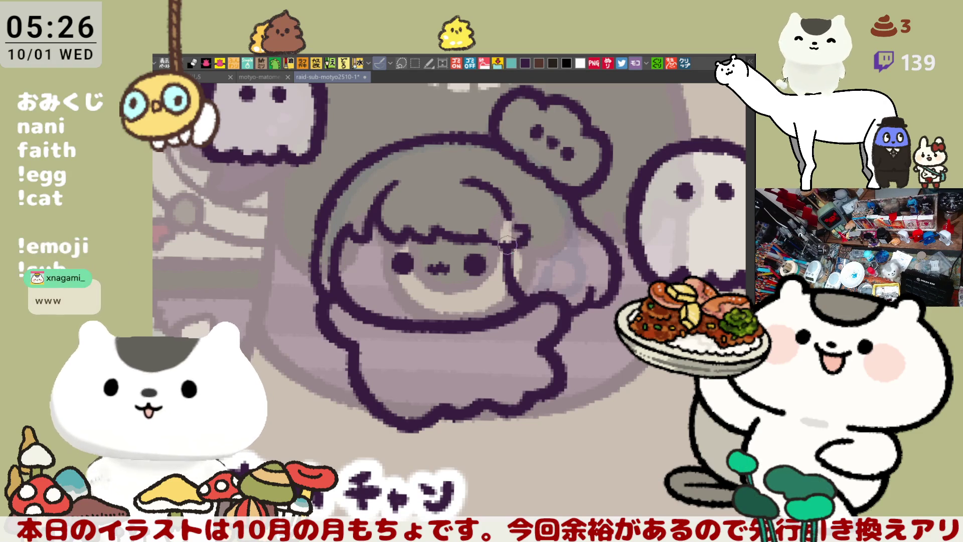
left_click_drag(522, 223, 529, 232)
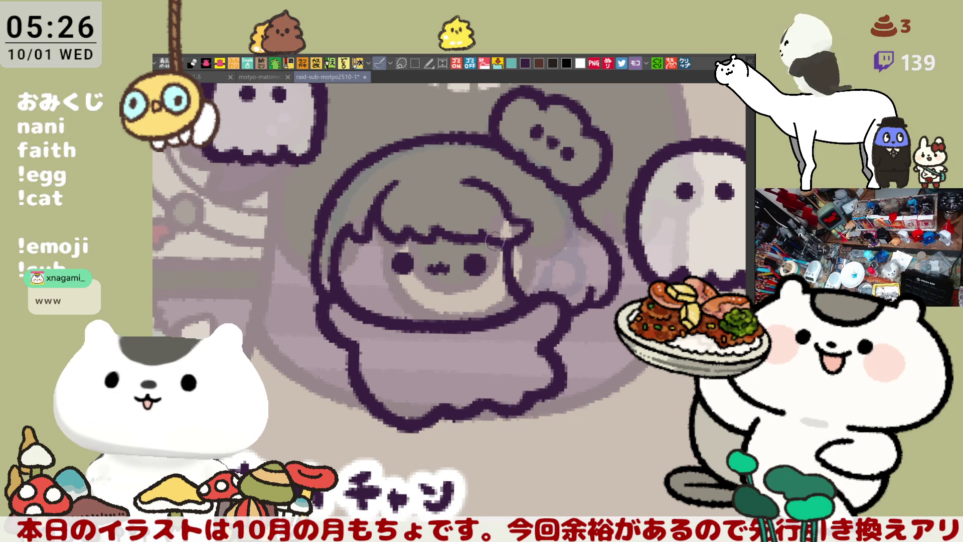
left_click_drag(497, 237, 552, 198)
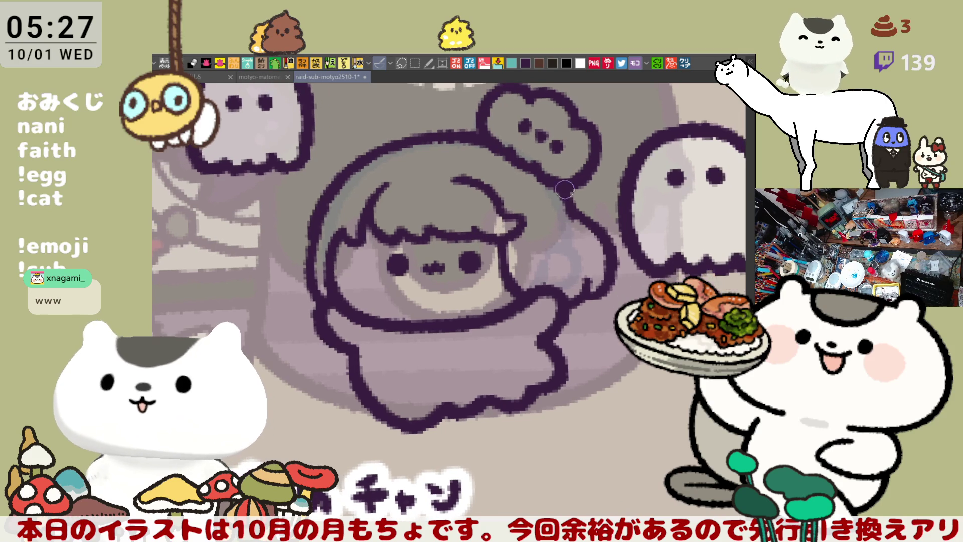
Erase a short piece of the outline on the head's left side.
scroll(552, 197, "down", 5)
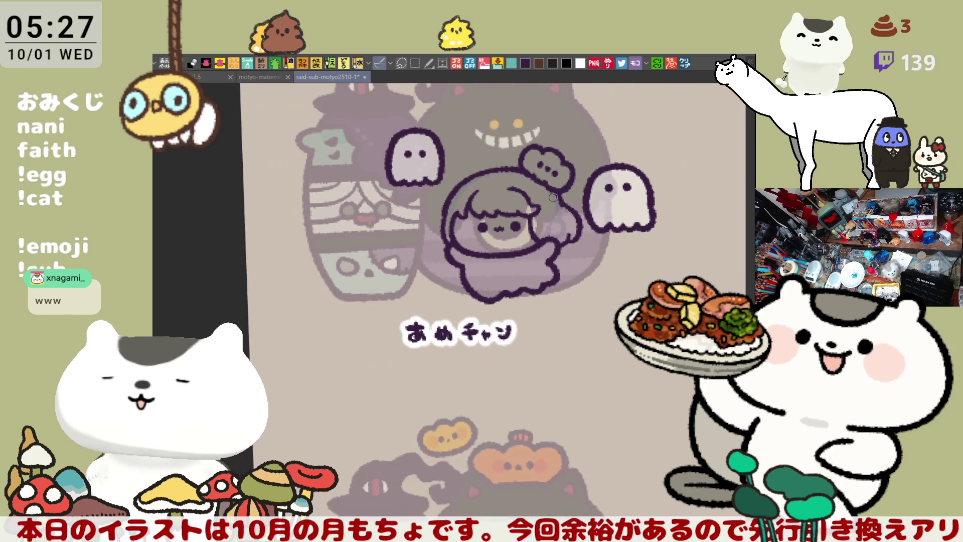
scroll(552, 197, "up", 1)
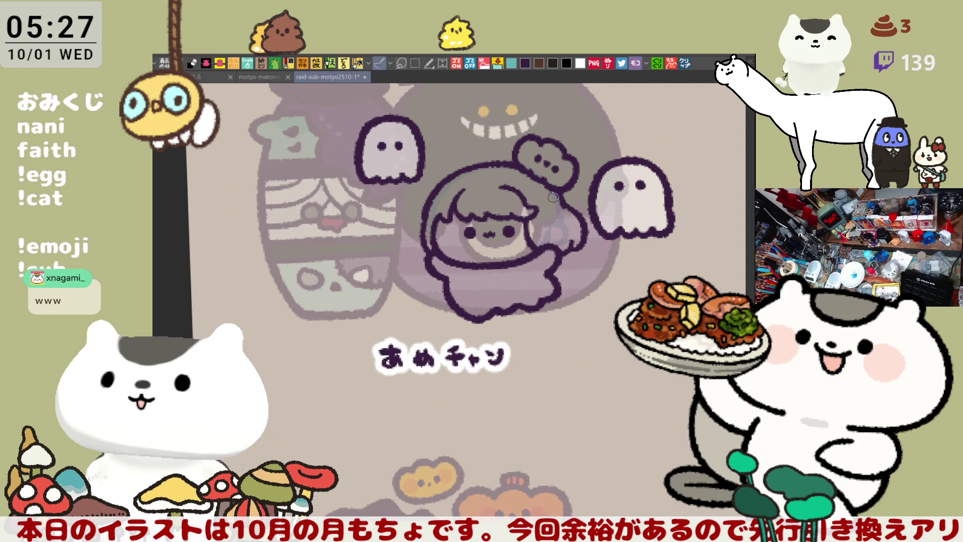
scroll(552, 197, "up", 2)
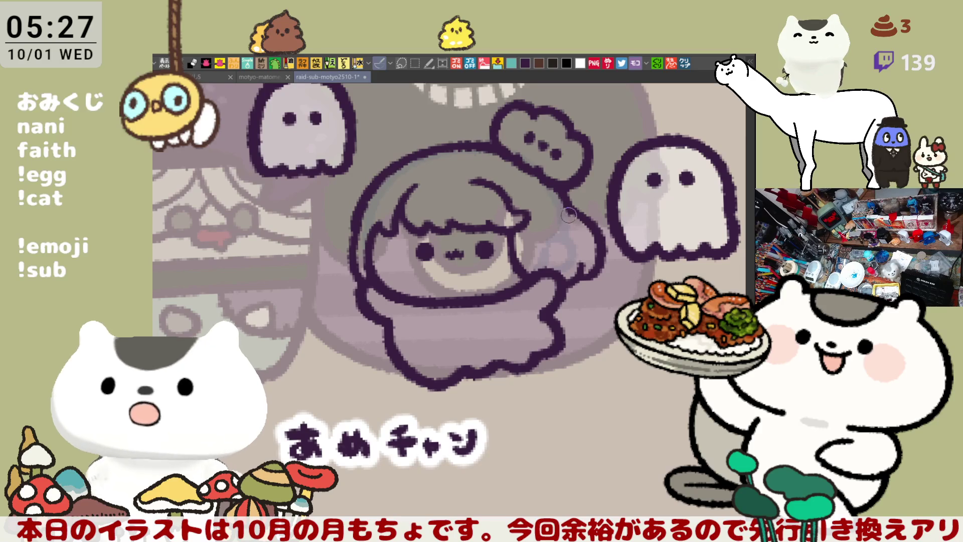
scroll(417, 240, "left", 3)
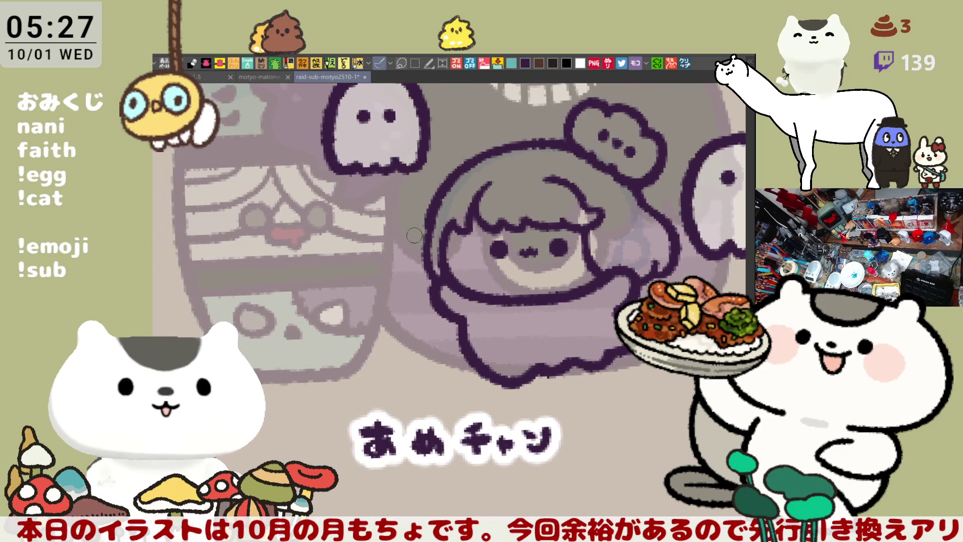
mouse_move(440, 228)
left_mouse_down()
mouse_move(425, 224)
mouse_move(427, 270)
left_mouse_up()
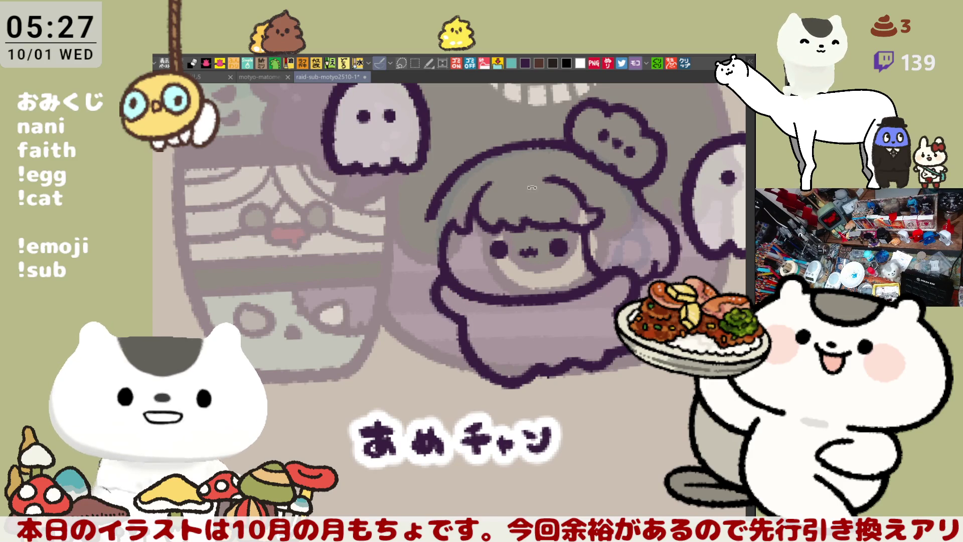
Lasso the eyes and mouth, shift them slightly down-left, and deselect.
left_click_drag(524, 185, 549, 201)
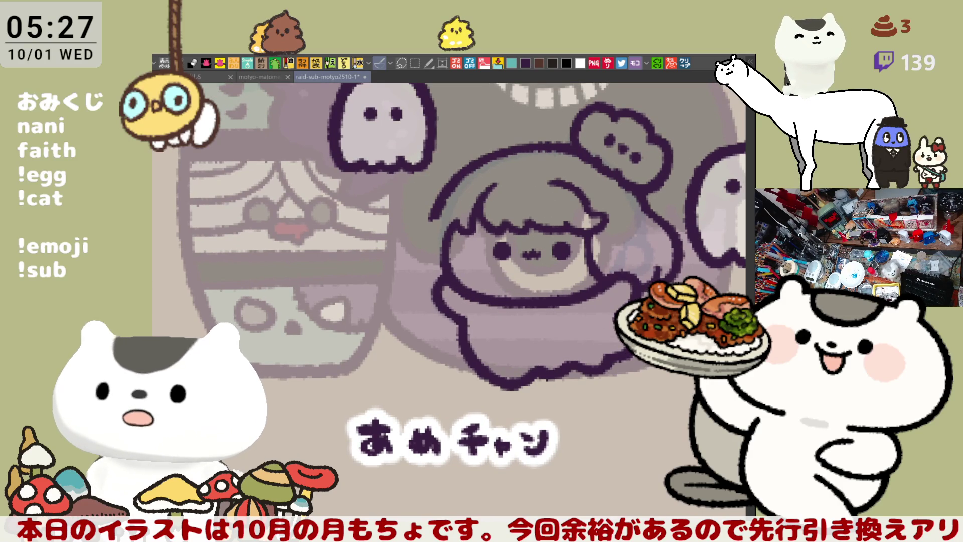
mouse_move(491, 263)
left_mouse_down()
mouse_move(529, 234)
mouse_move(576, 236)
mouse_move(547, 271)
mouse_move(509, 270)
mouse_move(560, 268)
left_mouse_up()
left_click(571, 294)
key("ctrl+d")
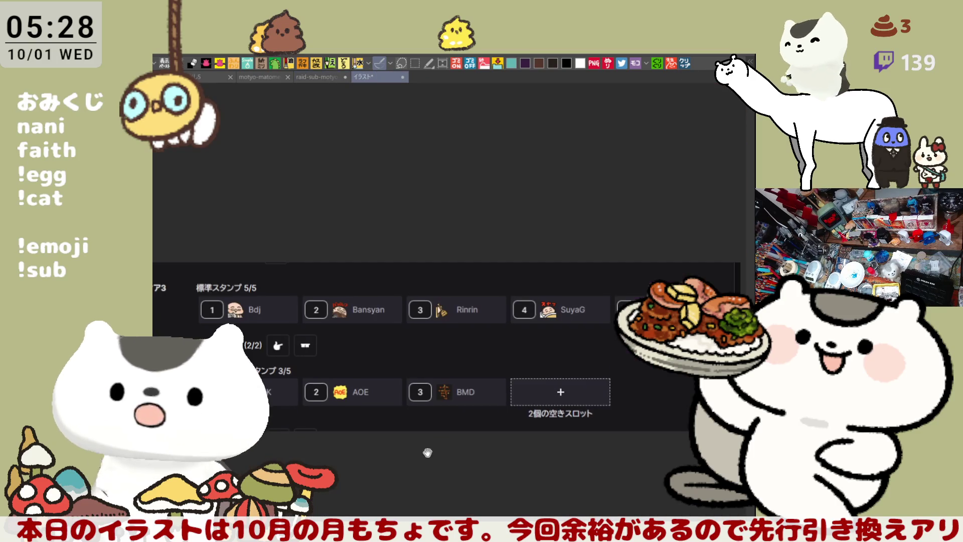
Open the stamp-list image as a new canvas and zoom in.
left_click_drag(428, 451, 427, 396)
scroll(427, 396, "up", 1)
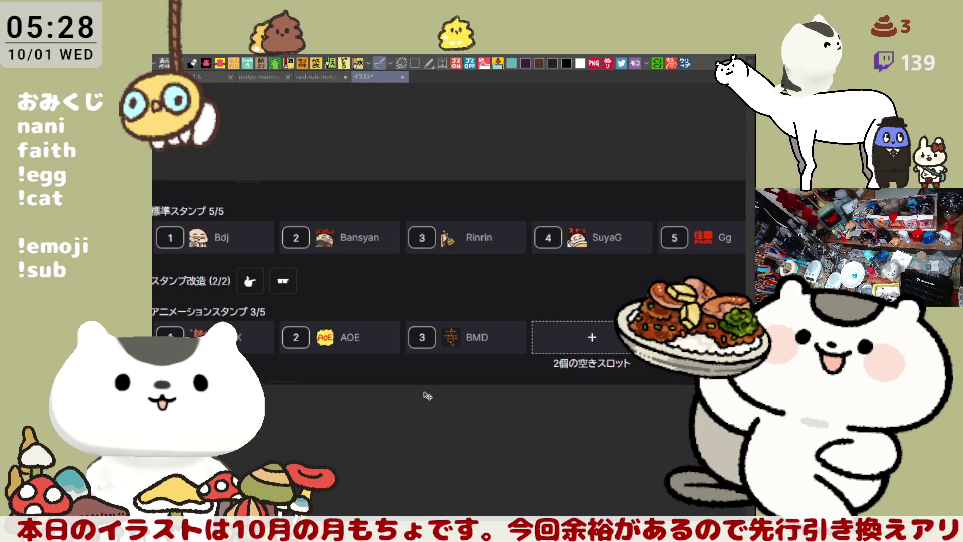
scroll(427, 396, "down", 1)
scroll(427, 396, "up", 2)
scroll(428, 396, "down", 1)
scroll(427, 394, "up", 3)
Pan across the tier-3 stamp entries: Bdj, Bansyan, Rinrin, SuyaG and number 5.
mouse_move(148, 200)
left_mouse_down()
mouse_move(452, 285)
mouse_move(505, 324)
left_mouse_up()
scroll(506, 321, "up", 2)
scroll(401, 269, "up", 1)
mouse_move(333, 201)
left_mouse_down()
mouse_move(381, 196)
mouse_move(457, 223)
left_mouse_up()
mouse_move(566, 243)
left_mouse_down()
mouse_move(477, 276)
mouse_move(369, 292)
mouse_move(393, 300)
left_mouse_up()
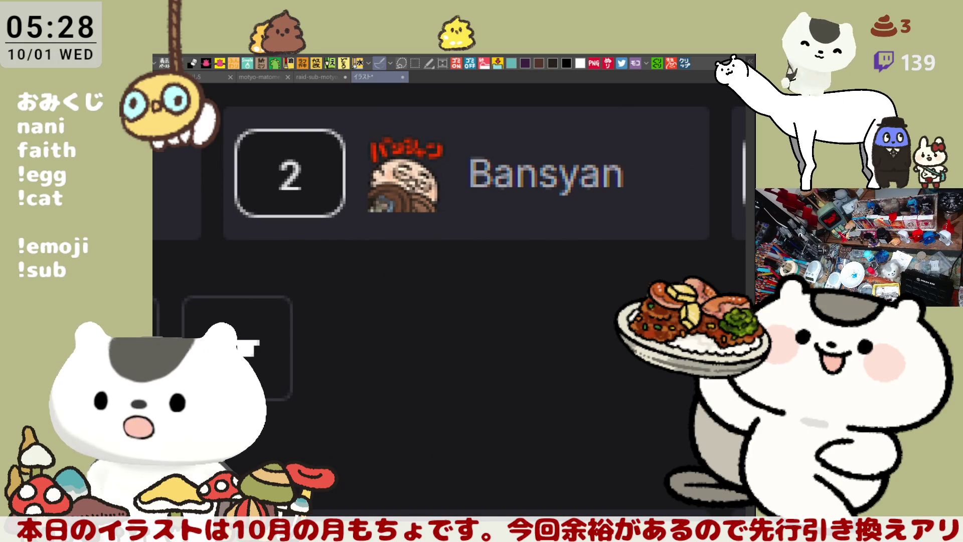
left_click_drag(617, 316, 586, 318)
left_click_drag(644, 341, 514, 340)
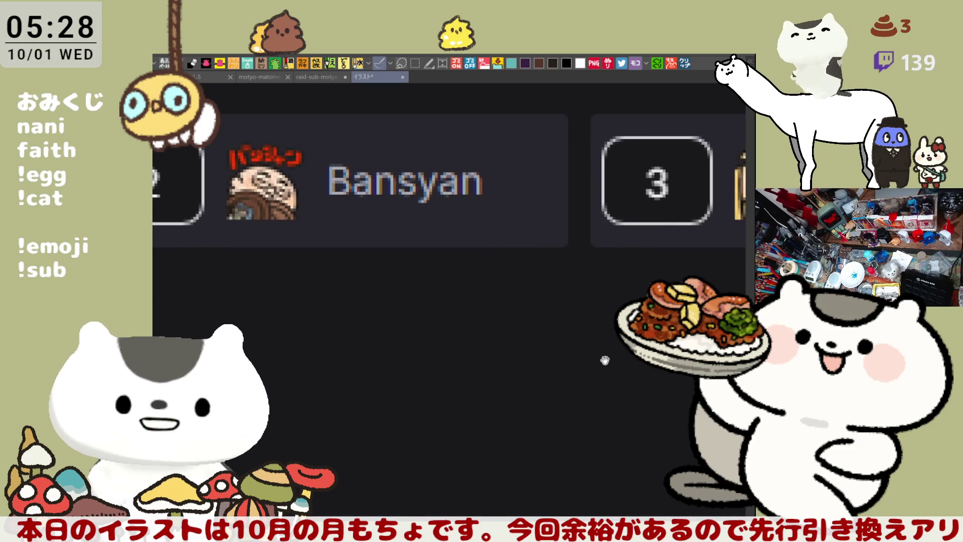
left_click_drag(614, 357, 447, 336)
left_click_drag(626, 326, 505, 329)
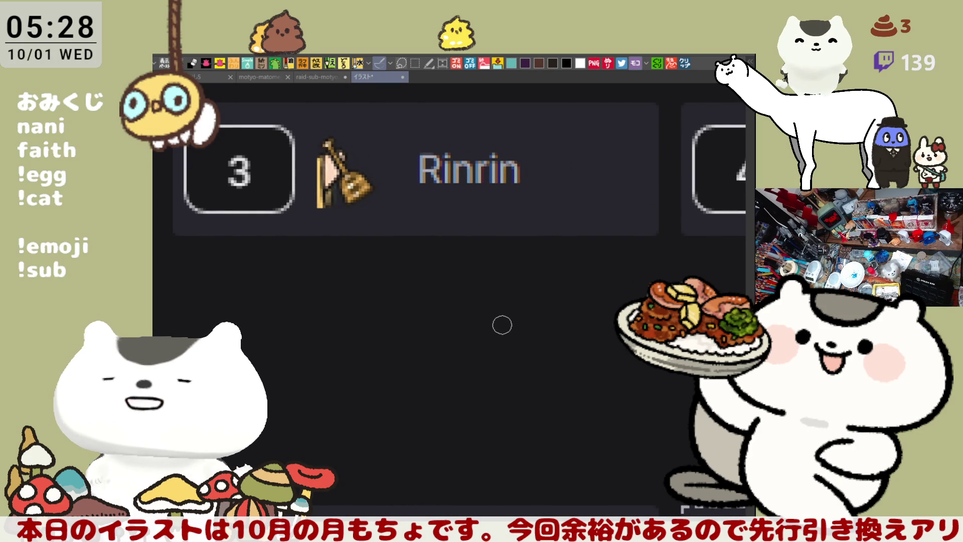
left_click_drag(604, 298, 522, 297)
left_click_drag(712, 316, 529, 315)
mouse_move(672, 306)
left_mouse_down()
mouse_move(548, 303)
mouse_move(507, 320)
mouse_move(451, 320)
left_mouse_up()
left_click_drag(611, 316, 417, 298)
mouse_move(555, 288)
left_mouse_down()
mouse_move(474, 314)
mouse_move(433, 304)
left_mouse_up()
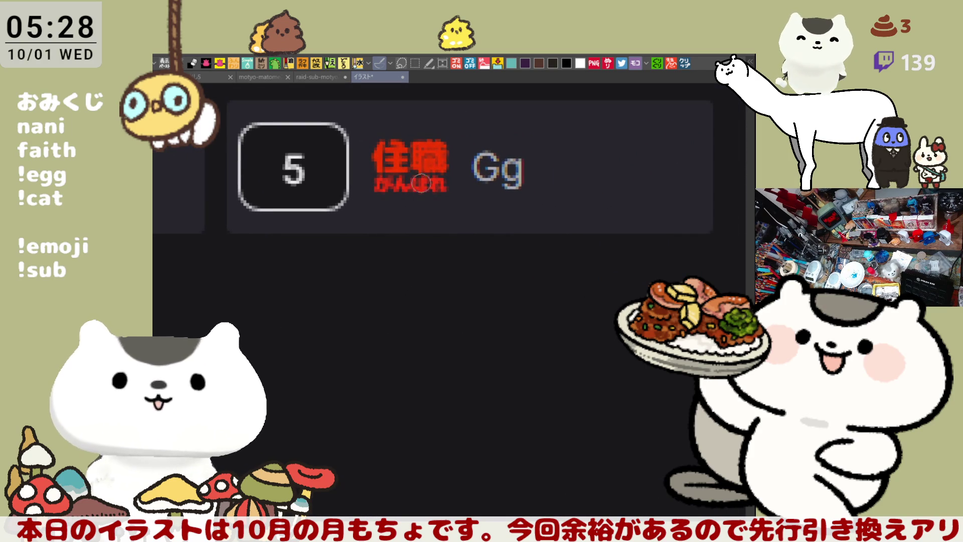
Inspect the BMD, AOE and NDHK animation stamps up close.
mouse_move(338, 423)
left_mouse_down()
mouse_move(291, 376)
mouse_move(477, 356)
left_mouse_up()
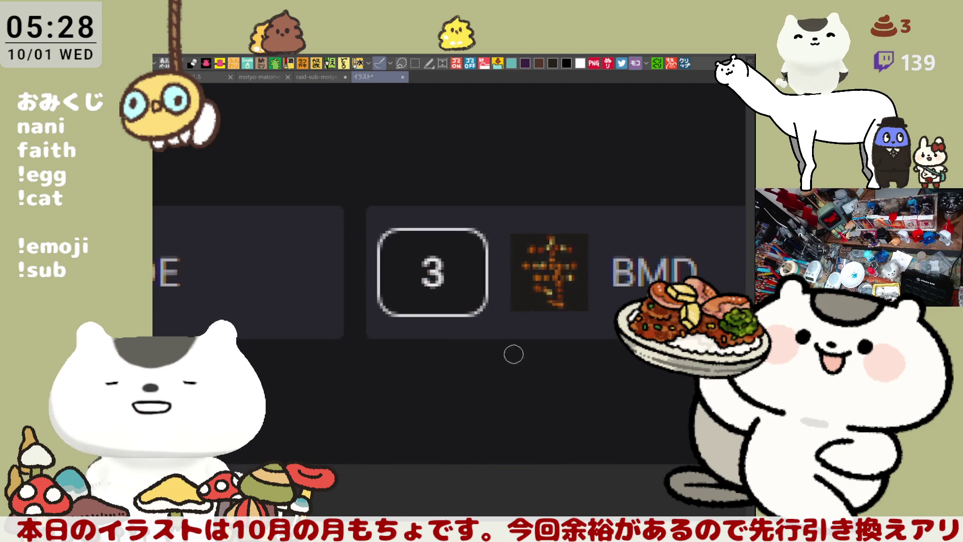
left_click_drag(574, 322, 497, 290)
left_click_drag(391, 296, 488, 297)
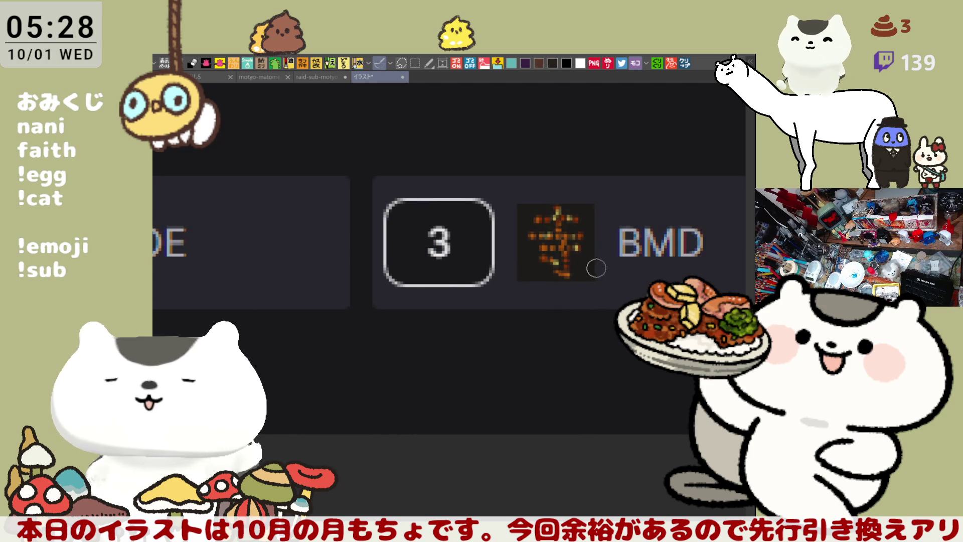
mouse_move(280, 279)
left_mouse_down()
mouse_move(374, 301)
mouse_move(565, 275)
left_mouse_up()
left_click_drag(367, 338, 408, 334)
mouse_move(192, 320)
left_mouse_down()
mouse_move(375, 277)
mouse_move(397, 292)
left_mouse_up()
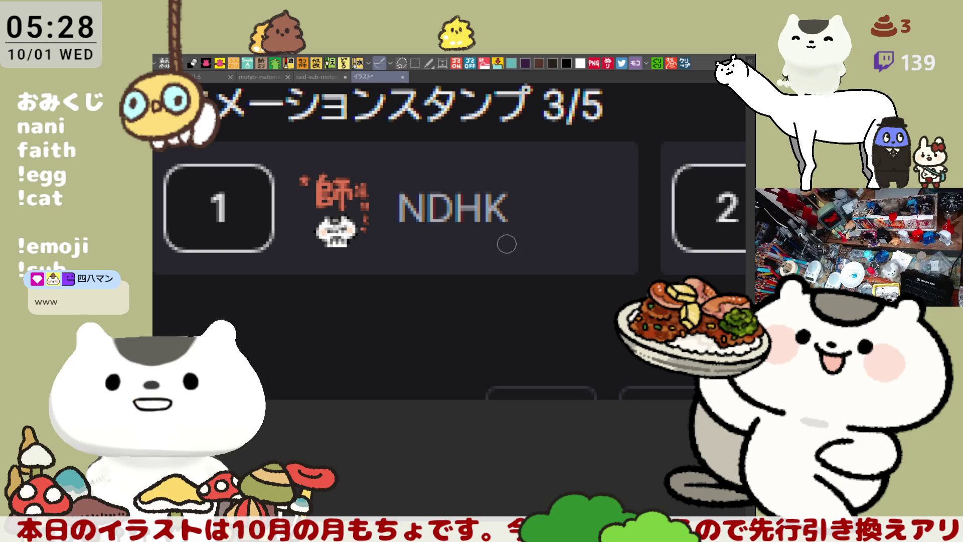
scroll(502, 248, "down", 5)
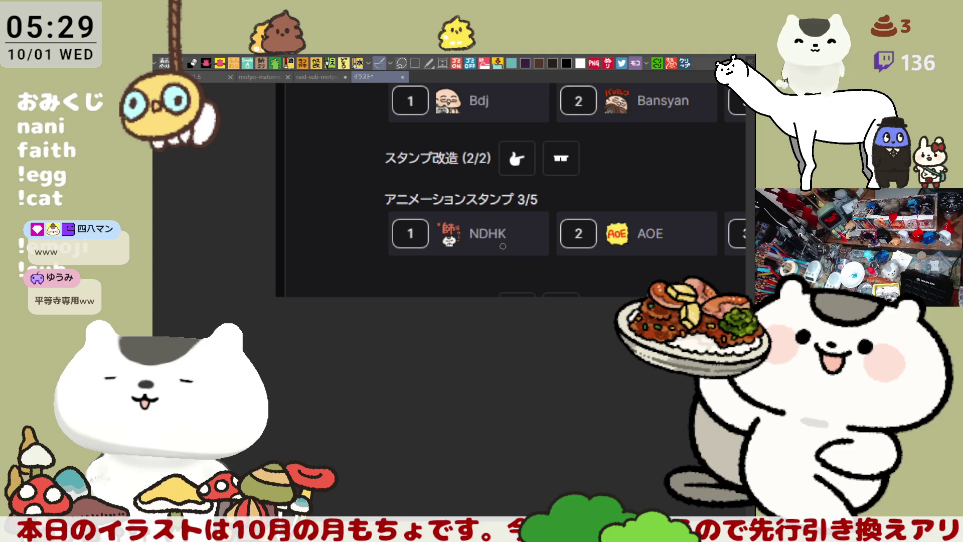
Pan past the Rinrin, SuyaG and BMD stamps and zoom out to fit the list.
mouse_move(501, 200)
left_mouse_down()
mouse_move(388, 272)
mouse_move(275, 285)
mouse_move(215, 269)
left_mouse_up()
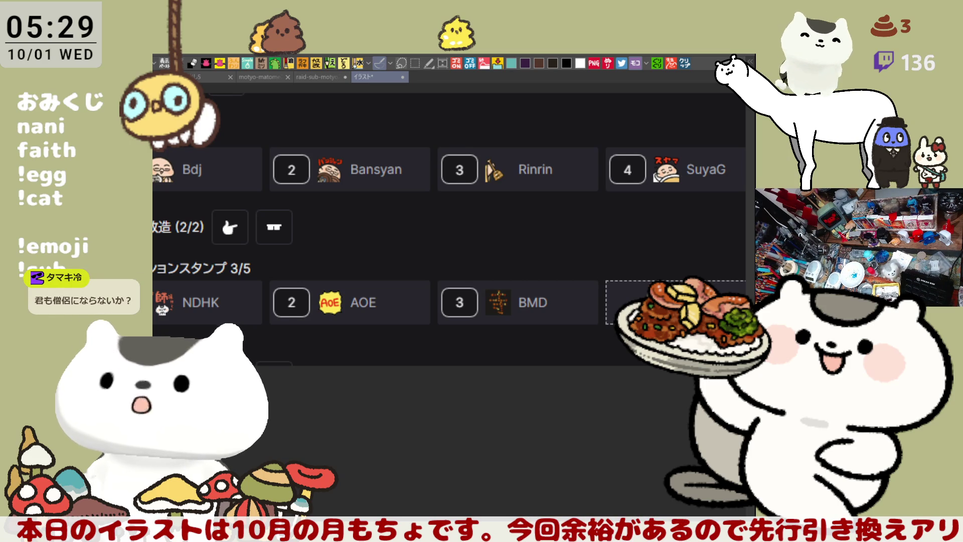
key("ctrl+minus")
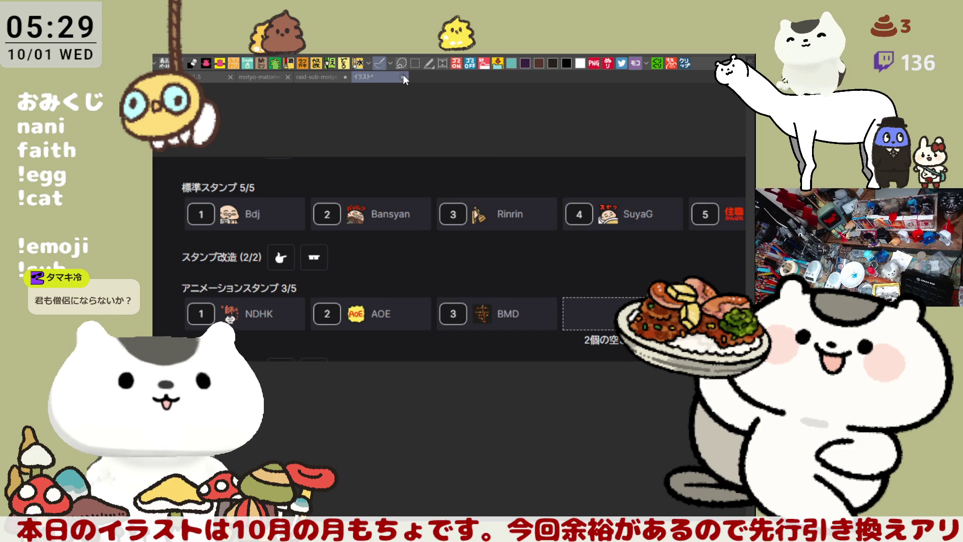
key("ctrl+shift+Tab")
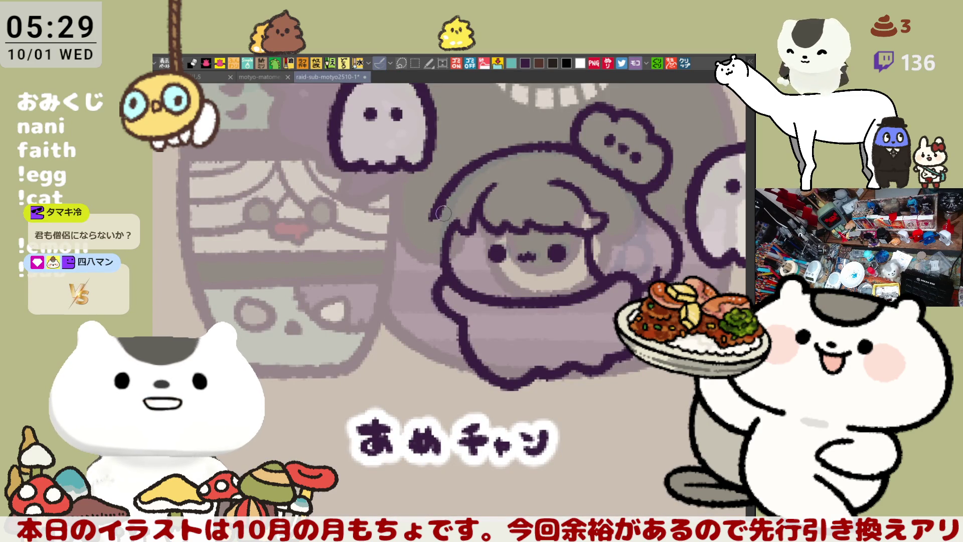
left_click_drag(443, 211, 433, 224)
key("ctrl+z")
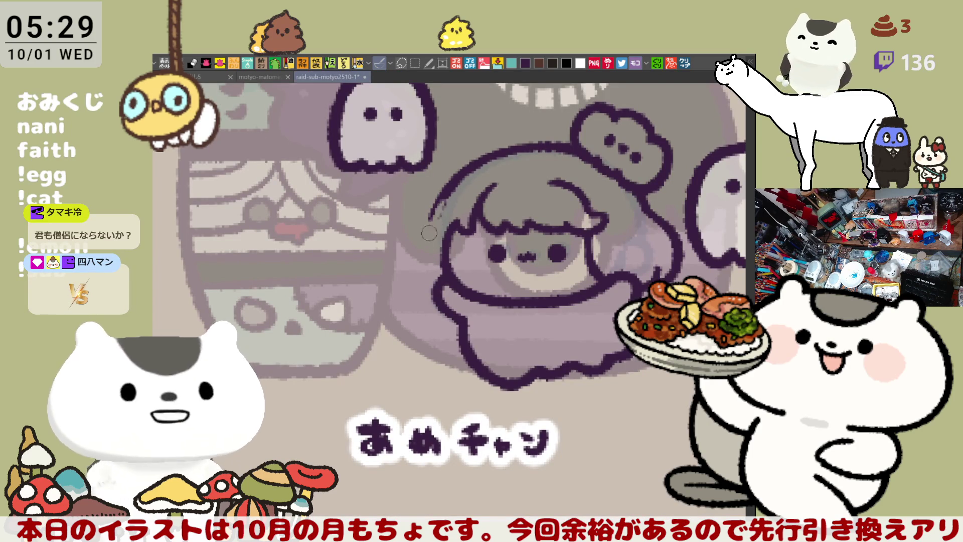
mouse_move(429, 271)
left_mouse_down()
mouse_move(444, 197)
mouse_move(427, 249)
left_mouse_up()
key("ctrl+z")
key("ctrl+z")
mouse_move(445, 198)
left_mouse_down()
mouse_move(428, 245)
mouse_move(427, 232)
left_mouse_up()
key("ctrl+z")
Redraw the left hair and face outline as one curve, then mirror the view to check.
key("ctrl+z")
left_click_drag(444, 200, 425, 286)
key("ctrl+z")
key("ctrl+z")
left_click_drag(432, 217, 429, 293)
key("ctrl+z")
key("ctrl+z")
left_click_drag(437, 217, 431, 301)
key("ctrl+z")
left_click_drag(435, 226, 427, 297)
key("ctrl+z")
mouse_move(436, 222)
left_mouse_down()
mouse_move(416, 272)
mouse_move(432, 300)
left_mouse_up()
key("ctrl+z")
mouse_move(435, 223)
left_mouse_down()
mouse_move(426, 297)
mouse_move(434, 299)
left_mouse_up()
key("ctrl+z")
left_click_drag(436, 223, 432, 298)
key("ctrl+z")
mouse_move(436, 222)
left_mouse_down()
mouse_move(417, 273)
mouse_move(434, 296)
left_mouse_up()
key("ctrl+z")
mouse_move(436, 222)
left_mouse_down()
mouse_move(419, 248)
mouse_move(432, 297)
left_mouse_up()
key("ctrl+z")
mouse_move(437, 221)
left_mouse_down()
mouse_move(424, 285)
mouse_move(434, 295)
left_mouse_up()
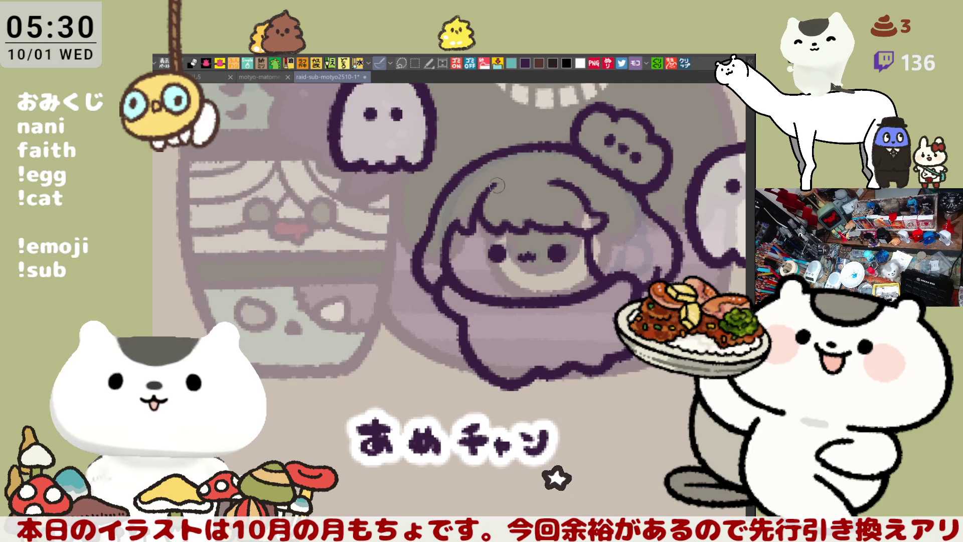
key("h")
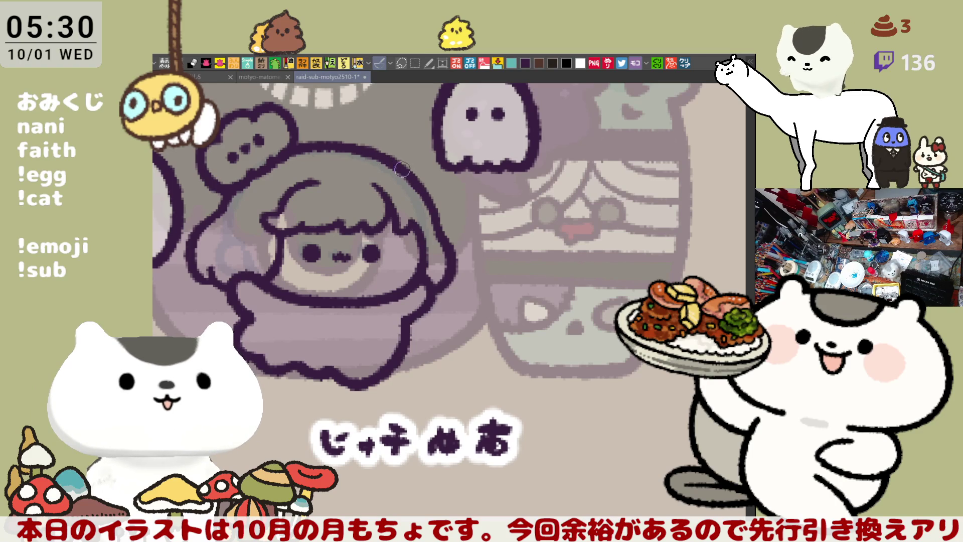
left_click_drag(235, 266, 313, 248)
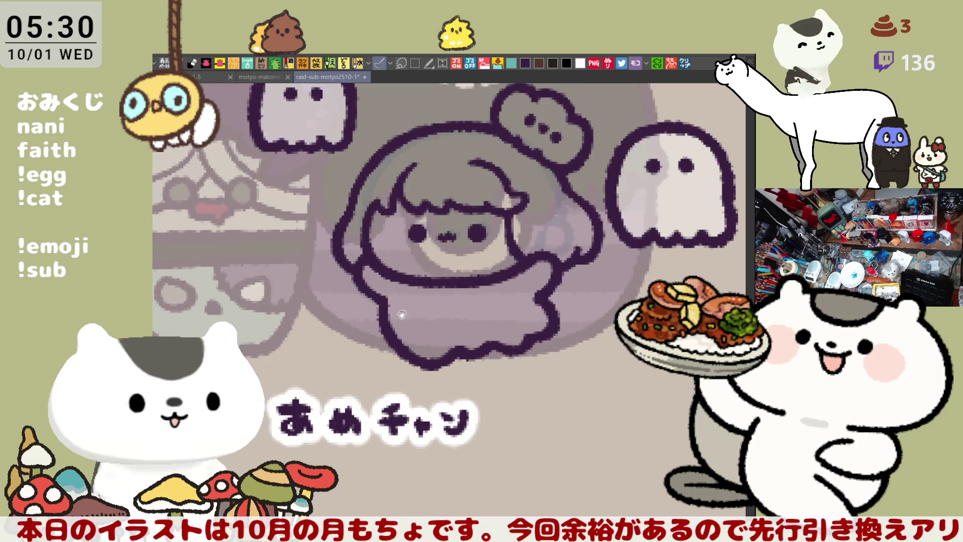
Recenter the view on the girl and try a darker stroke along the hair outline.
left_click_drag(437, 185, 454, 160)
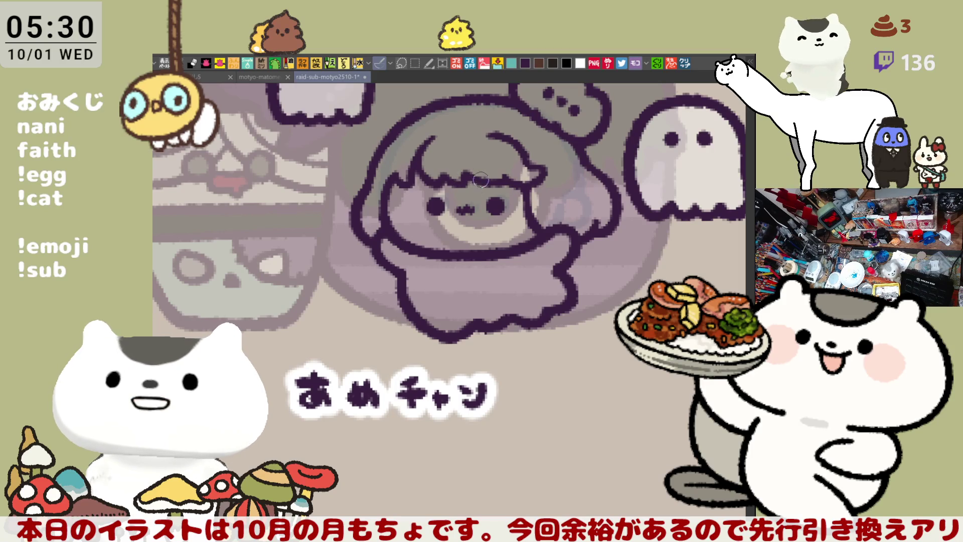
left_click_drag(497, 202, 511, 200)
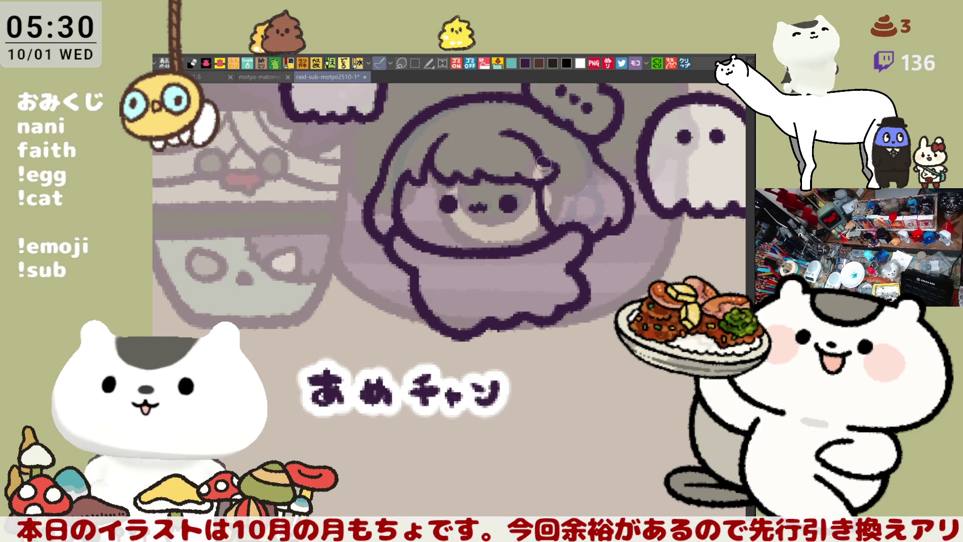
mouse_move(531, 198)
left_mouse_down()
mouse_move(542, 180)
mouse_move(560, 190)
mouse_move(510, 184)
left_mouse_up()
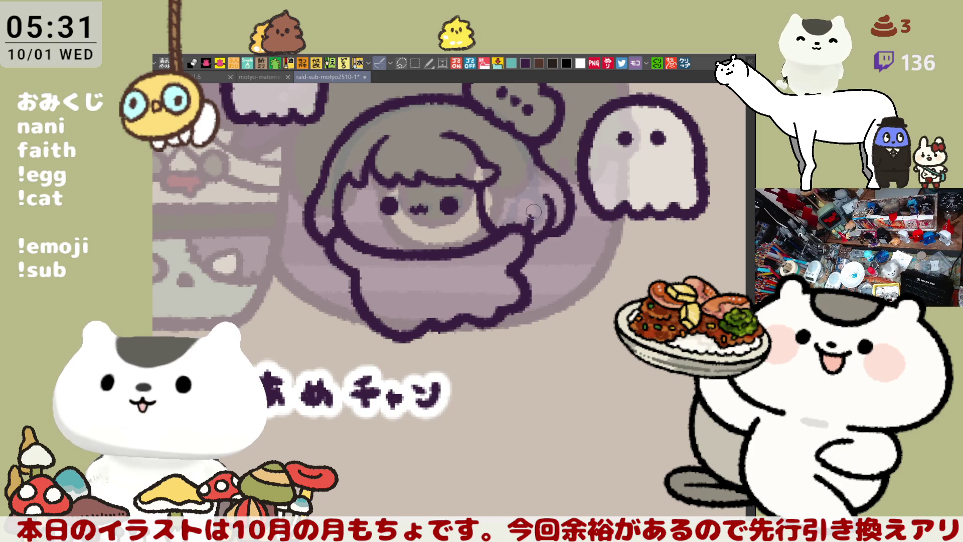
scroll(525, 200, "left", 2)
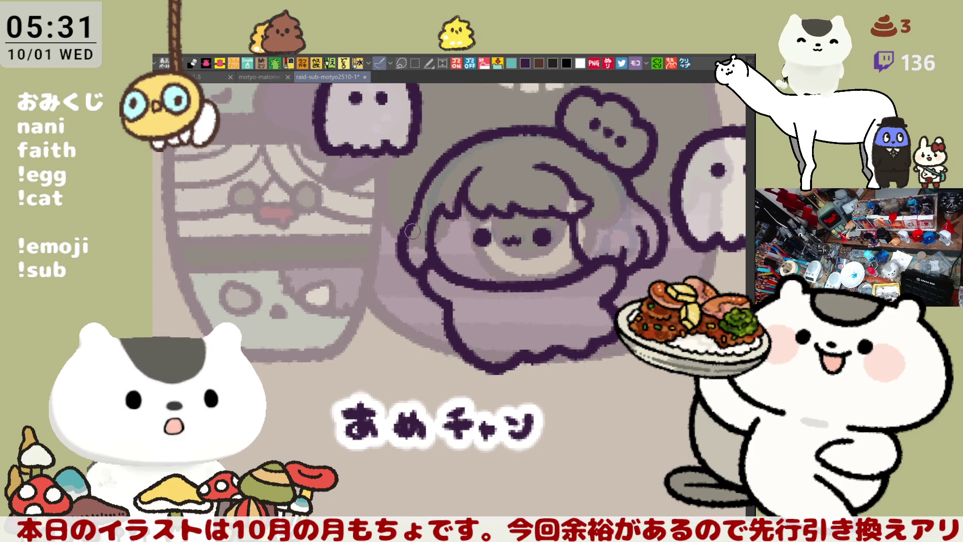
mouse_move(397, 243)
left_mouse_down()
mouse_move(412, 221)
mouse_move(396, 245)
mouse_move(421, 283)
left_mouse_up()
key("ctrl+z")
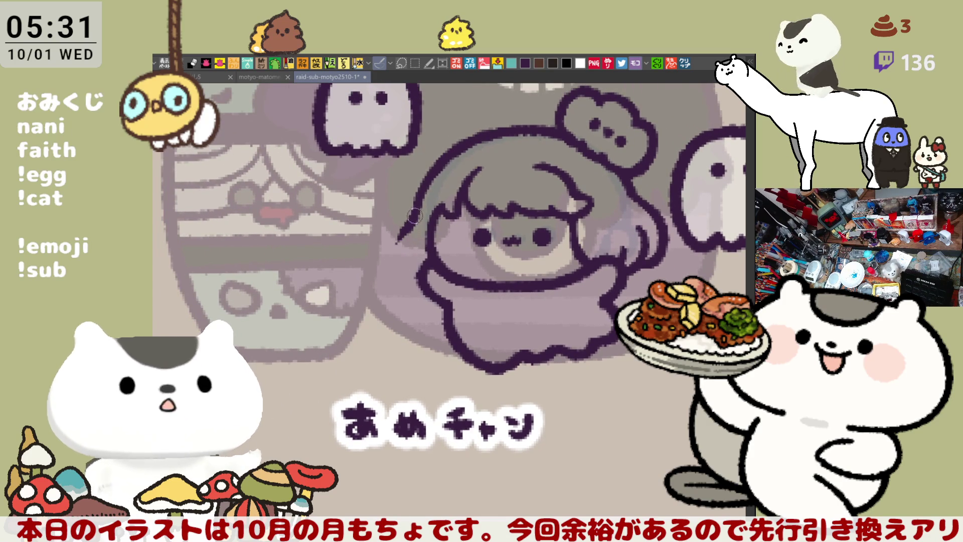
left_click_drag(429, 191, 409, 232)
key("ctrl+z")
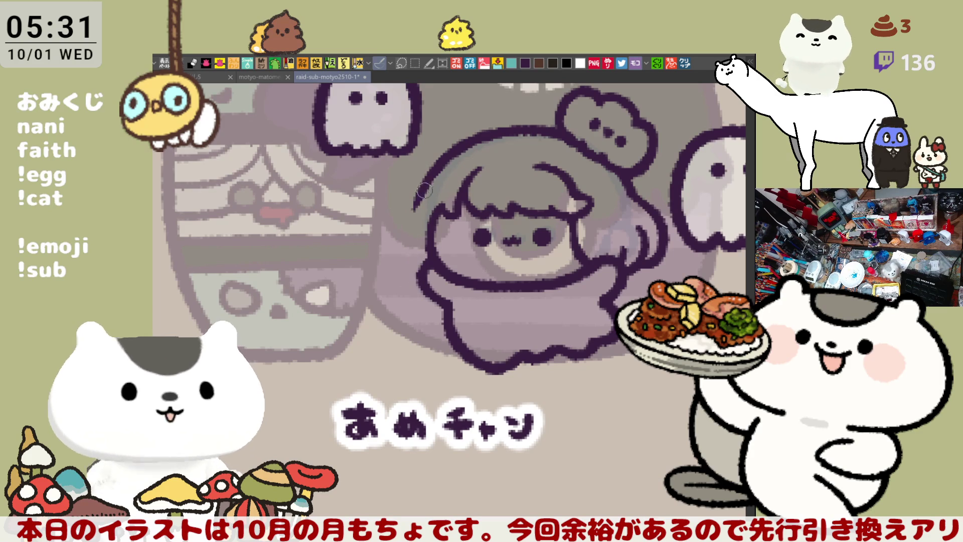
Redraw the outline down the hair's left side, retrying until a longer stroke fits.
left_click_drag(420, 198, 421, 276)
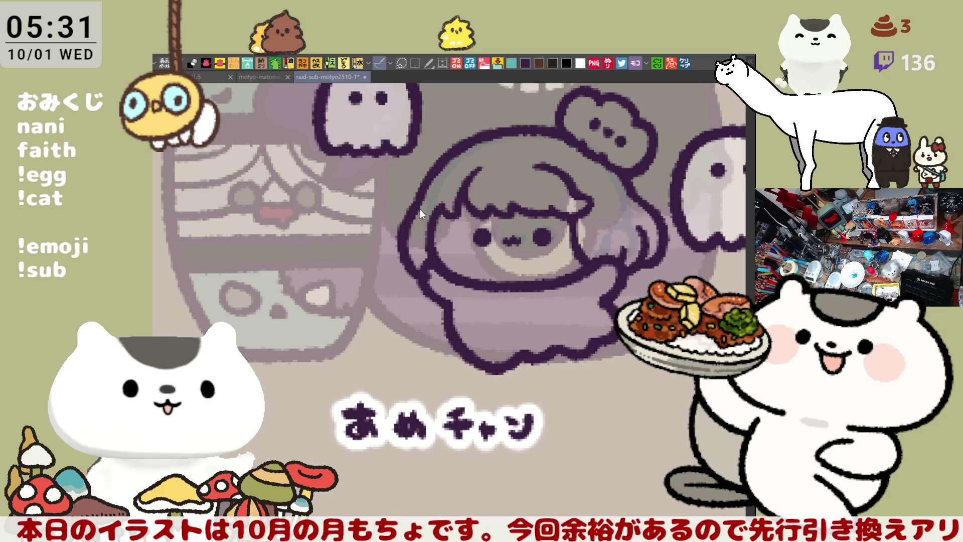
left_click_drag(421, 203, 422, 271)
key("ctrl+z")
left_click_drag(420, 201, 426, 277)
key("ctrl+z")
left_click_drag(418, 211, 422, 276)
key("ctrl+z")
left_click_drag(419, 186, 417, 238)
key("ctrl+z")
key("ctrl+z")
key("ctrl+z")
mouse_move(423, 182)
left_mouse_down()
mouse_move(411, 221)
mouse_move(419, 238)
left_mouse_up()
key("ctrl+z")
key("ctrl+z")
mouse_move(425, 178)
left_mouse_down()
mouse_move(415, 203)
mouse_move(420, 271)
left_mouse_up()
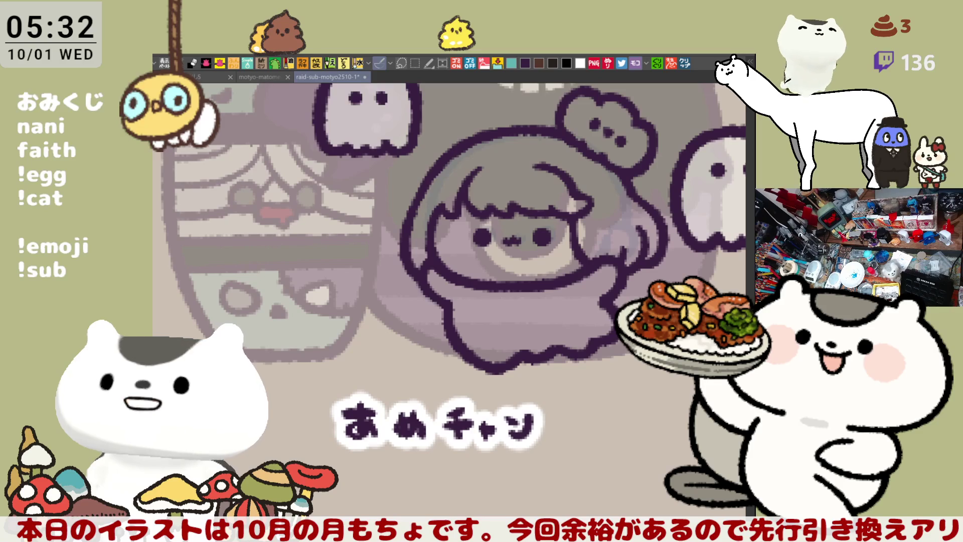
left_click_drag(460, 197, 423, 212)
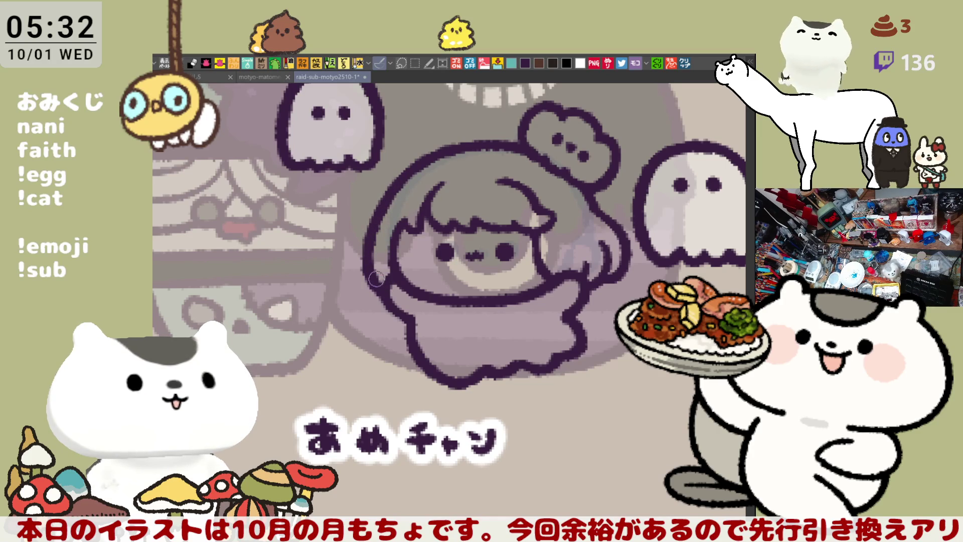
scroll(541, 281, "down", 1)
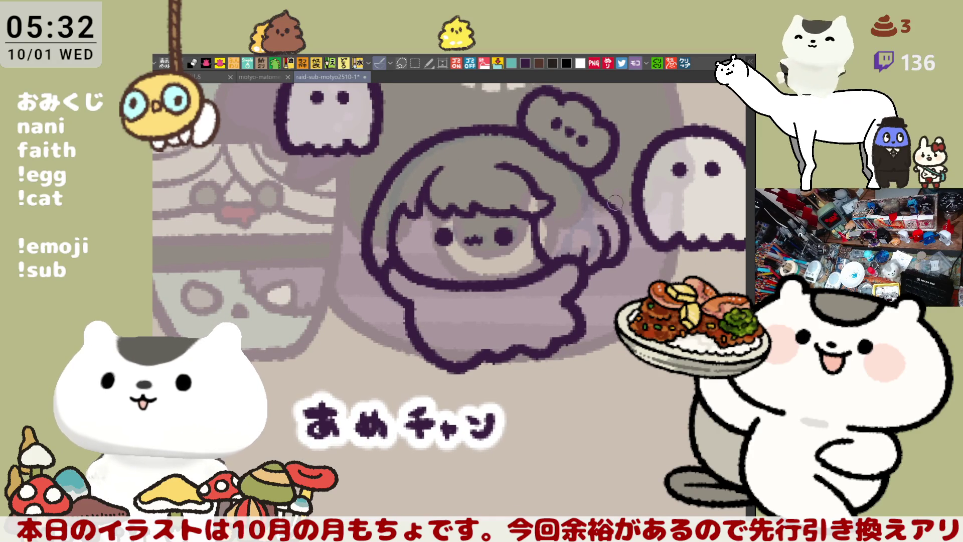
left_click_drag(609, 210, 586, 191)
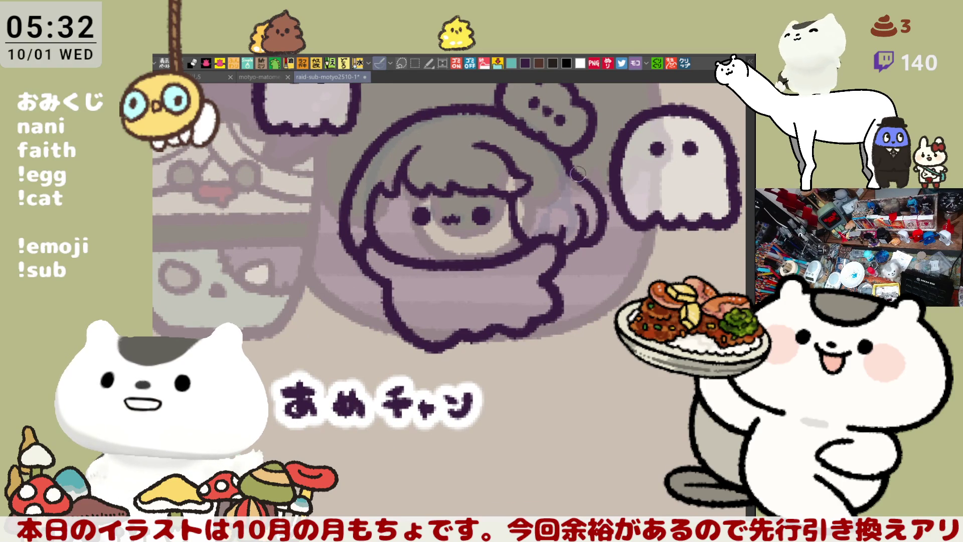
left_click_drag(576, 188, 609, 186)
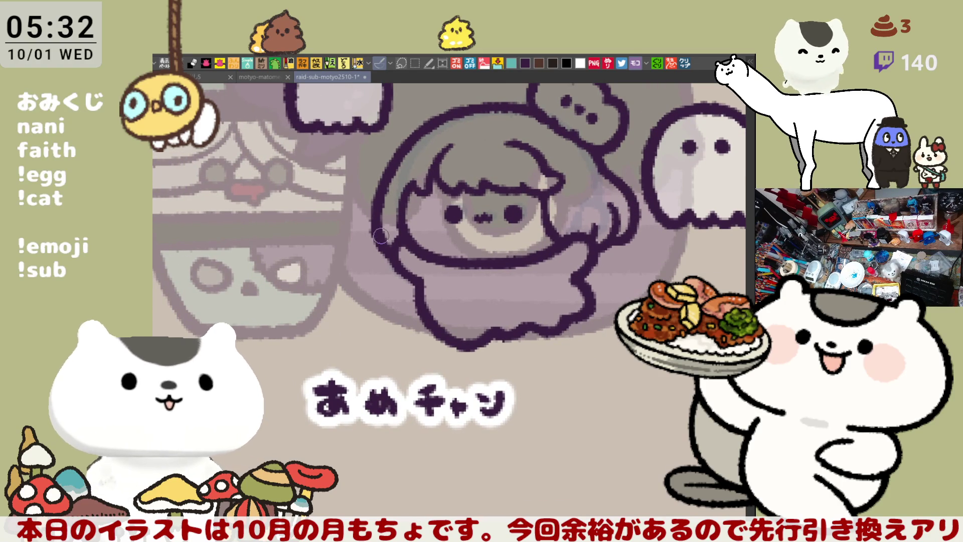
mouse_move(554, 260)
left_mouse_down()
mouse_move(569, 280)
mouse_move(533, 240)
left_mouse_up()
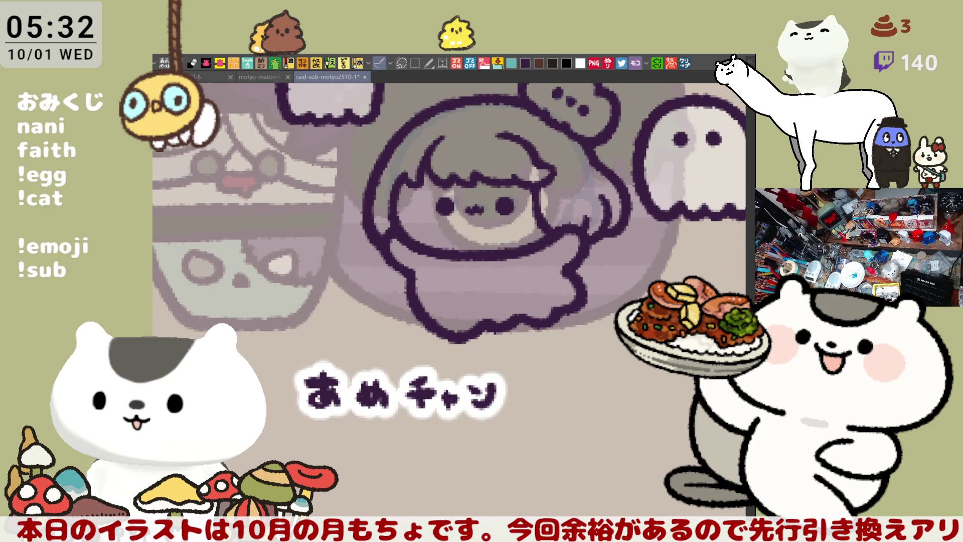
left_click_drag(384, 231, 356, 284)
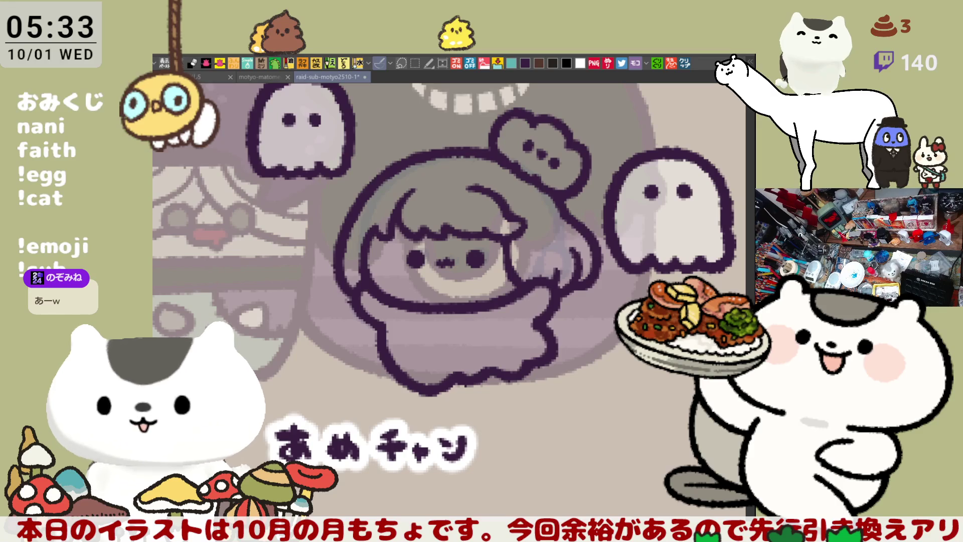
Pan around the character sheet, then switch to the イラスト tab with the NOUVEL NCT-12A pastel photo.
left_click_drag(350, 302, 384, 320)
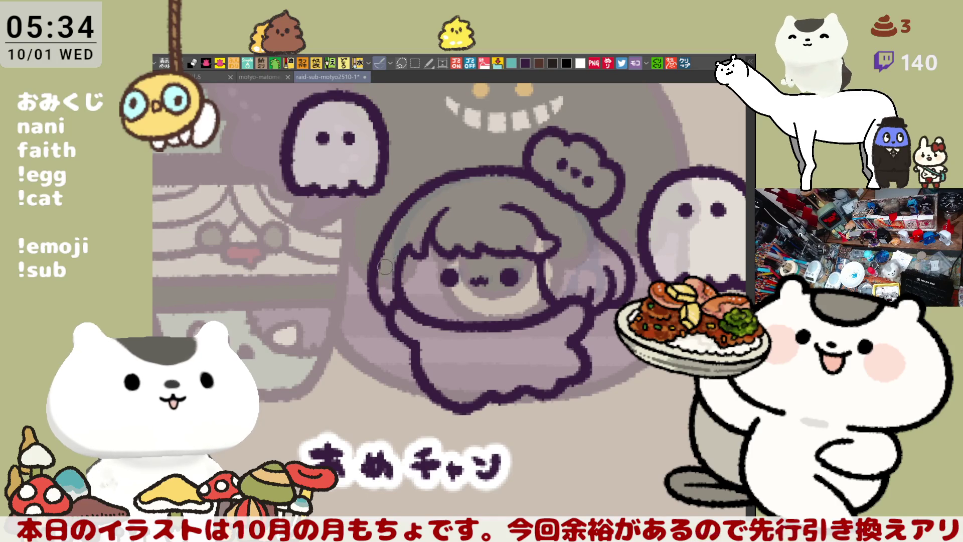
scroll(482, 252, "down", 3)
scroll(482, 252, "down", 1)
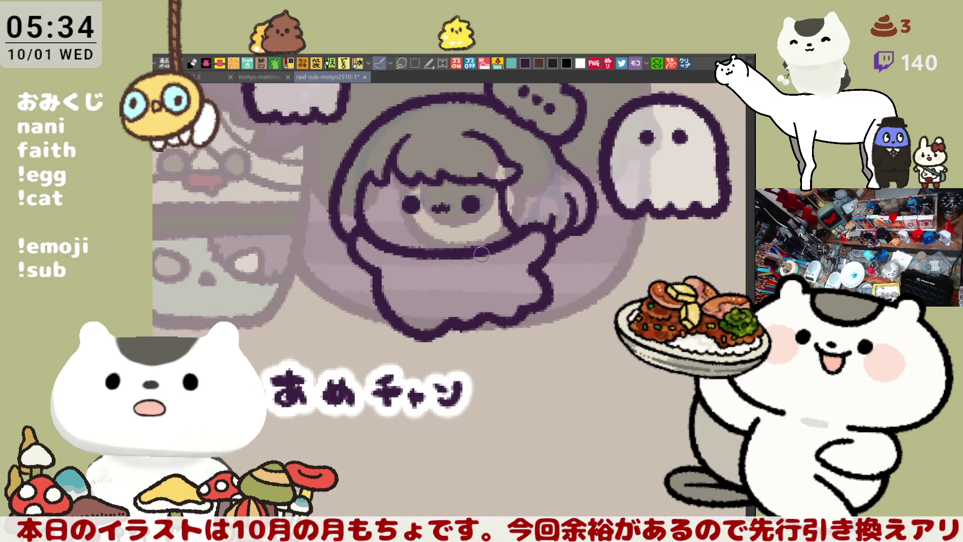
scroll(481, 254, "down", 1)
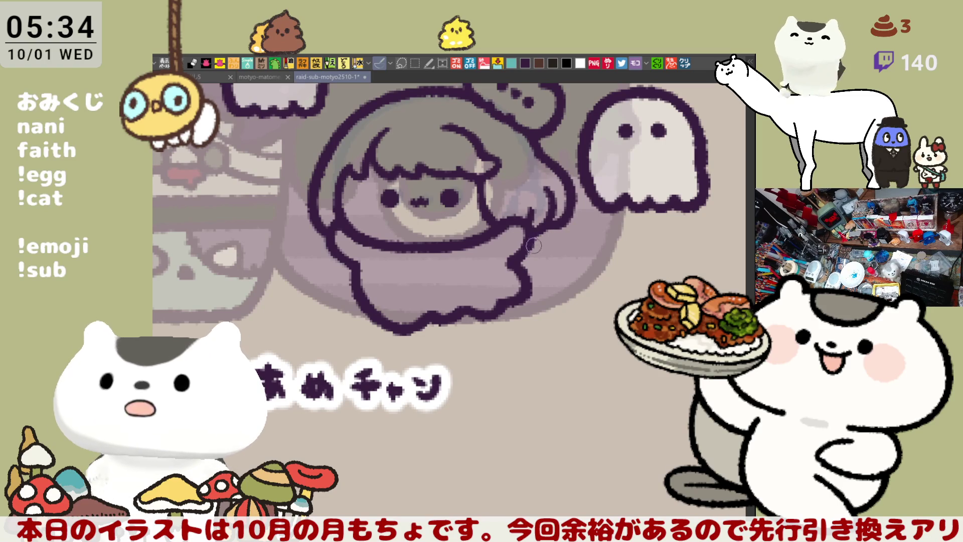
scroll(531, 246, "up", 1)
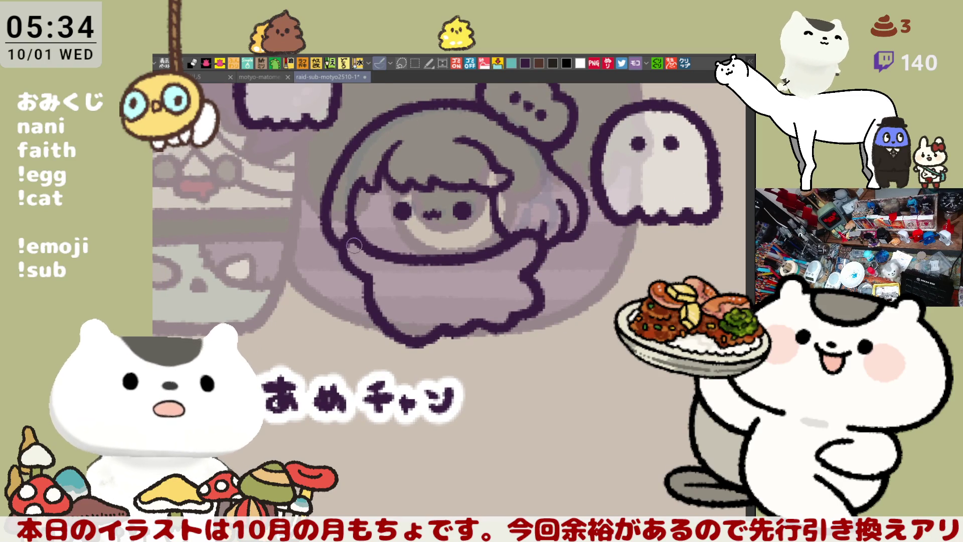
left_click_drag(354, 246, 383, 265)
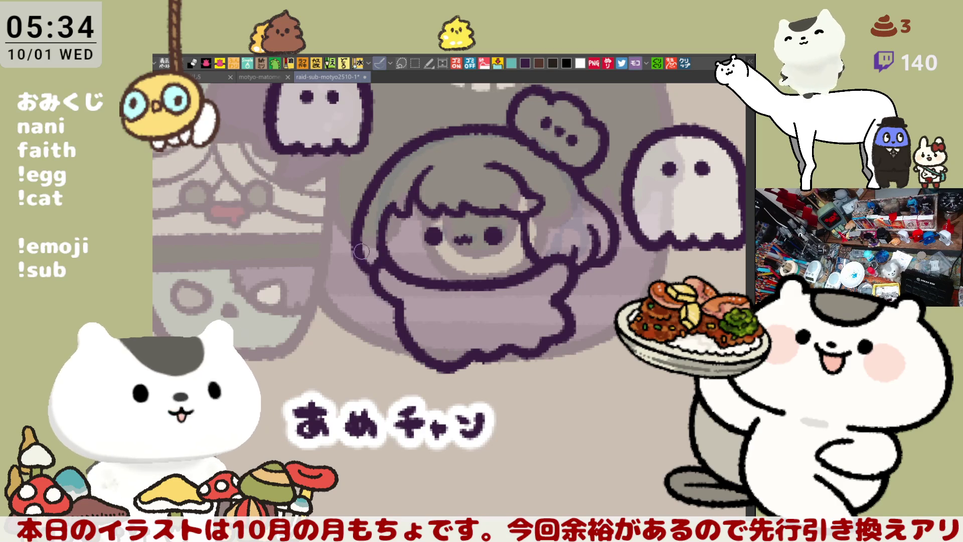
left_click_drag(427, 214, 459, 248)
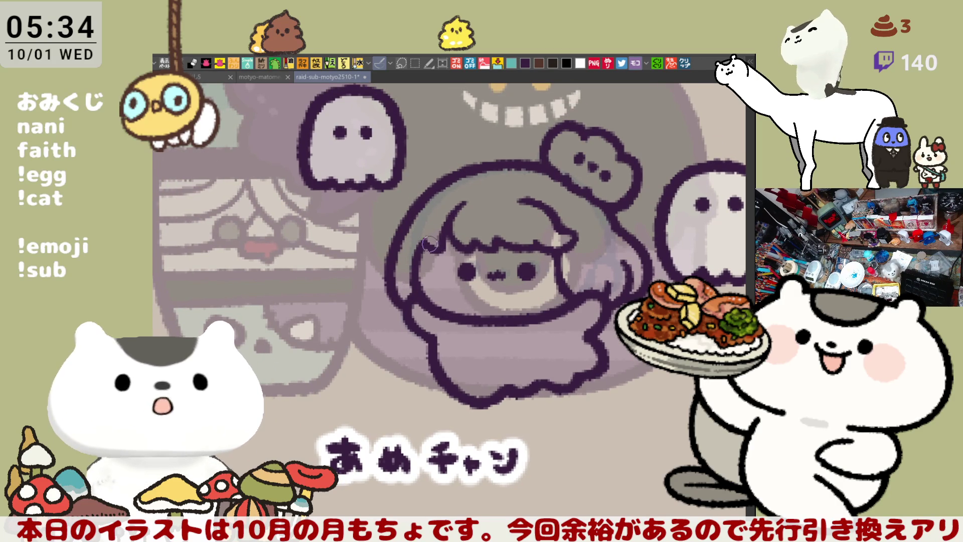
left_click_drag(432, 247, 441, 239)
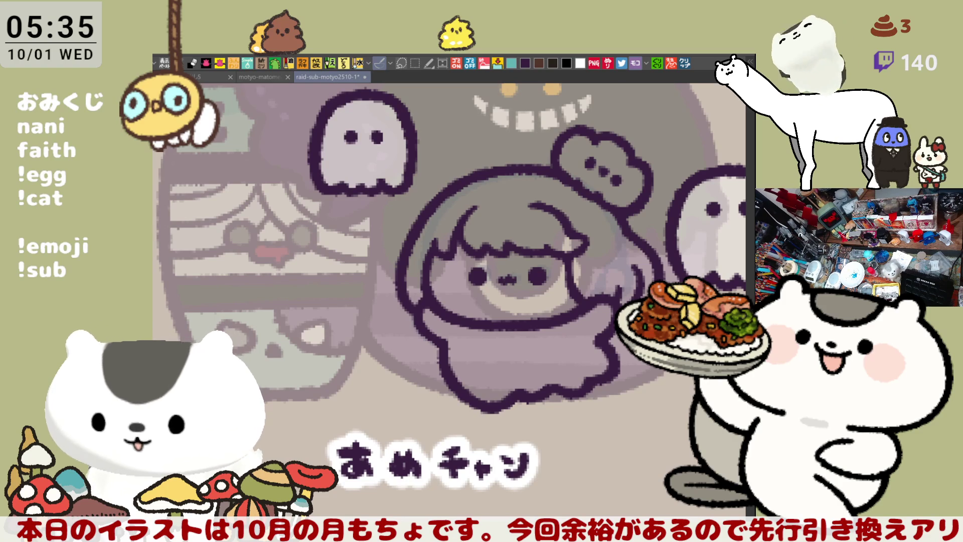
left_click(685, 63)
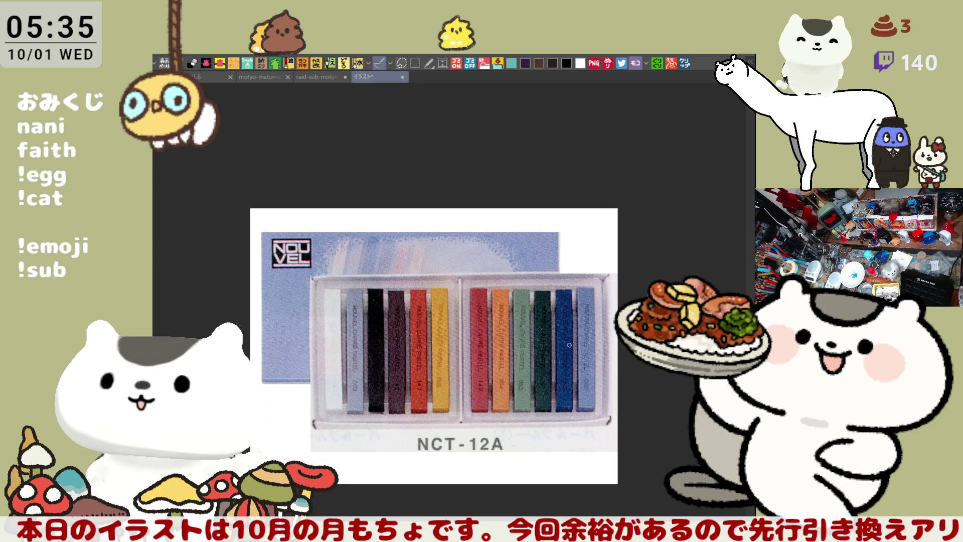
scroll(498, 392, "up", 1)
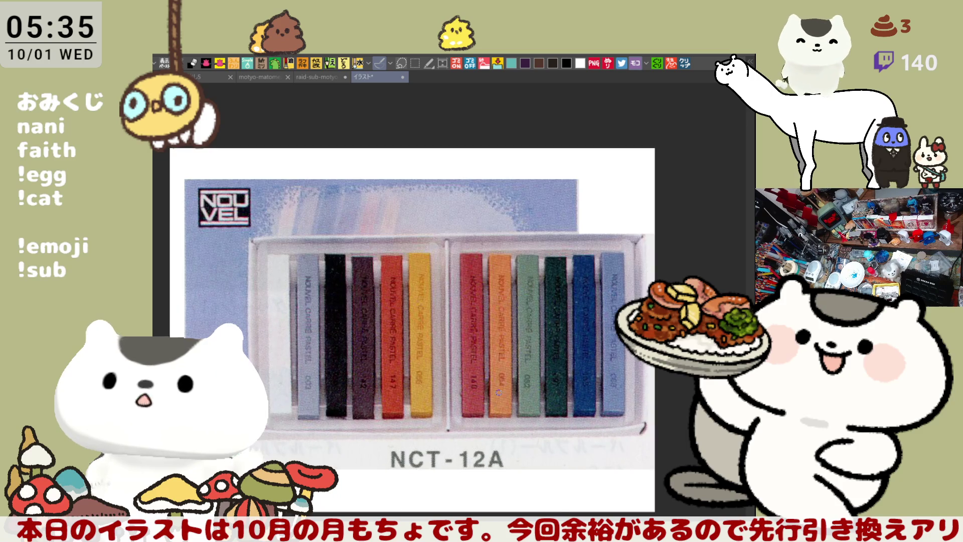
scroll(498, 392, "down", 2)
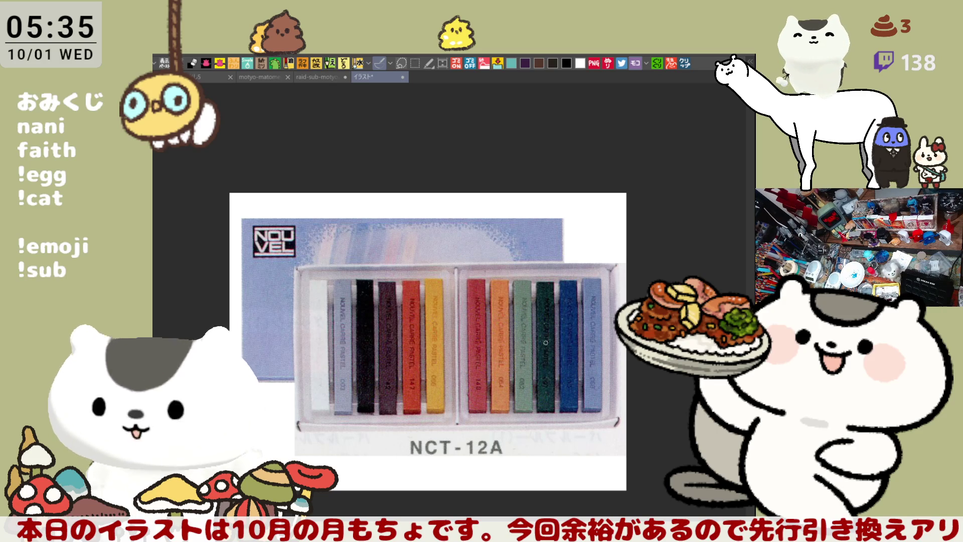
scroll(486, 338, "up", 1)
scroll(486, 338, "up", 1)
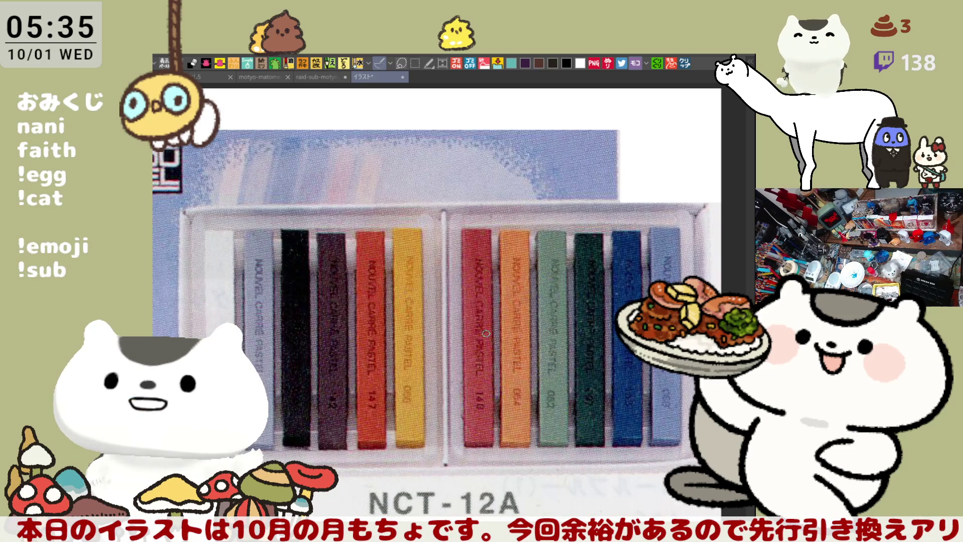
scroll(485, 333, "down", 2)
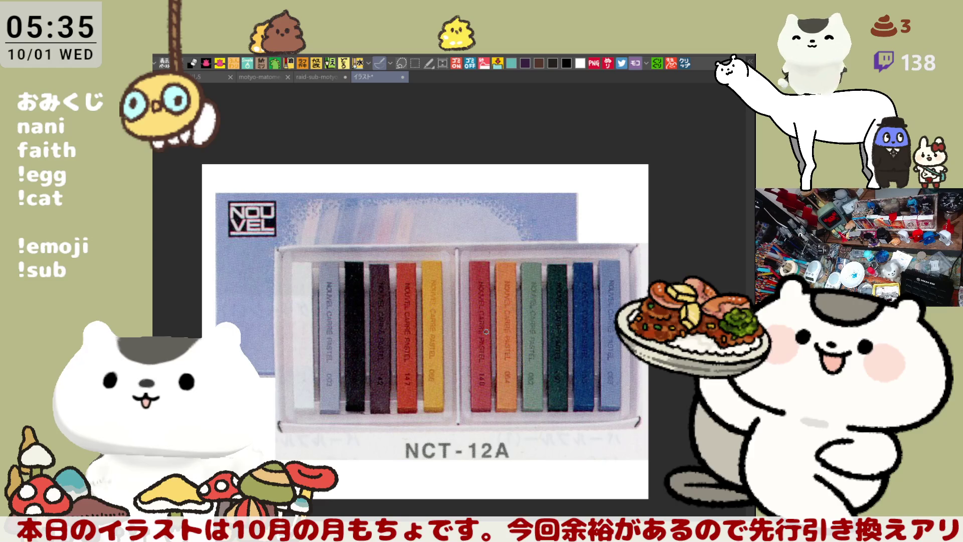
scroll(485, 332, "up", 2)
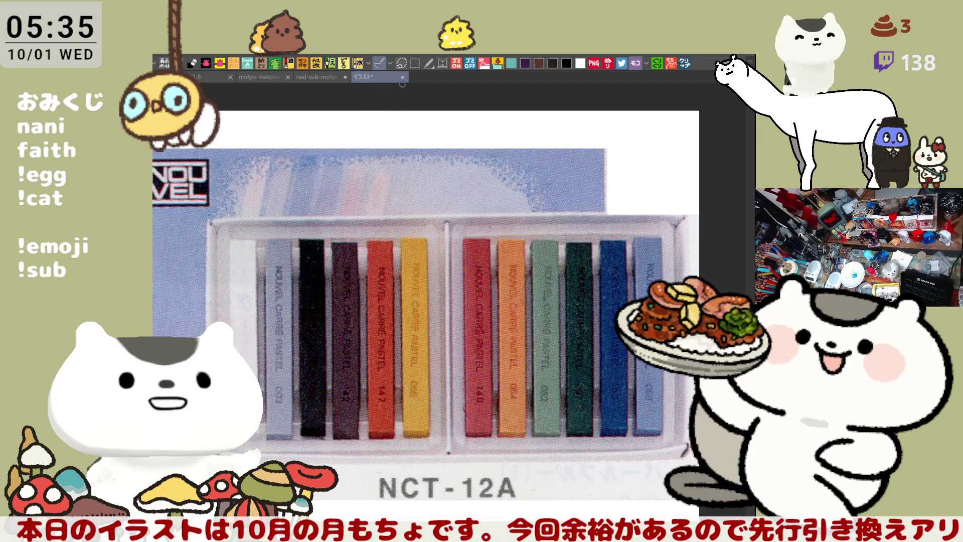
left_click(321, 76)
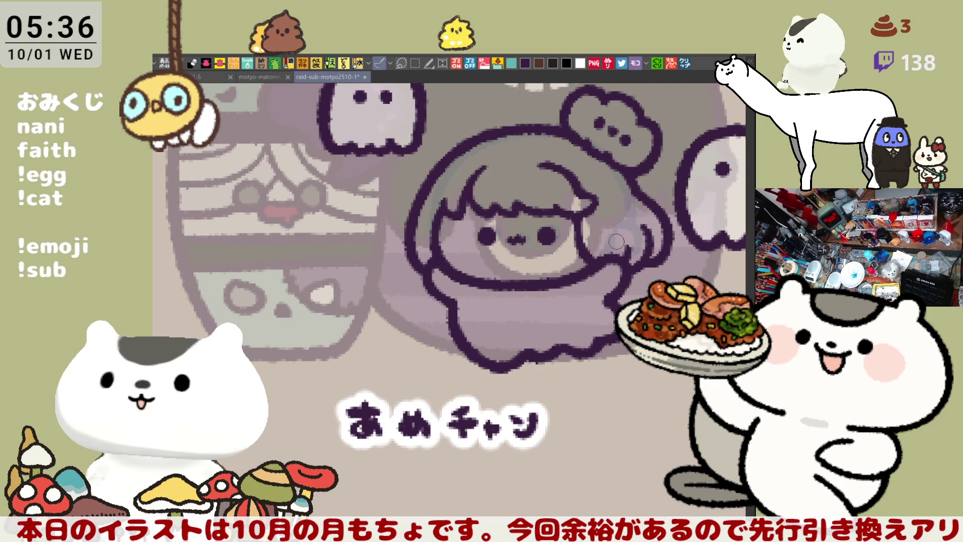
Paint light strokes beside the girl's hair strands after undoing a stray dark stroke.
left_click_drag(616, 239, 581, 220)
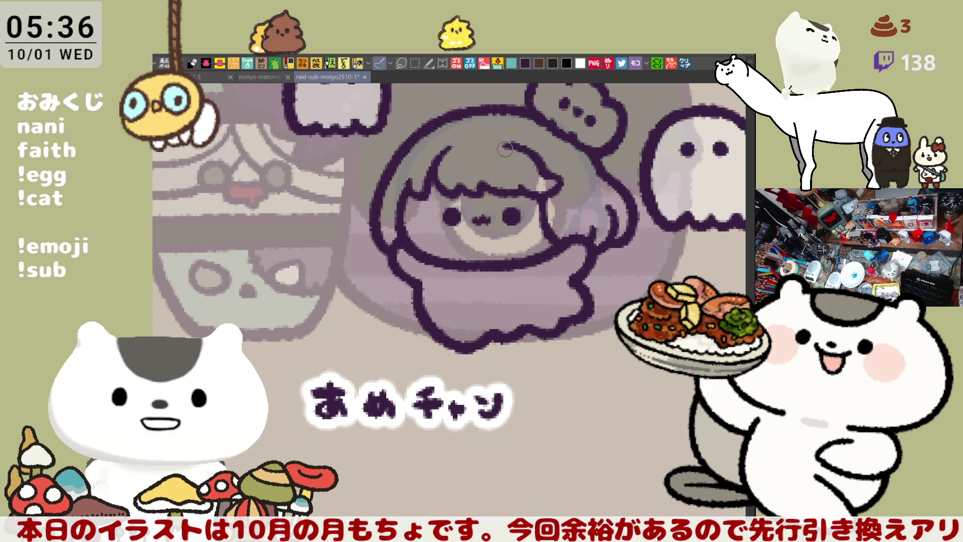
mouse_move(533, 164)
left_mouse_down()
mouse_move(525, 160)
mouse_move(646, 182)
left_mouse_up()
scroll(525, 159, "up", 4)
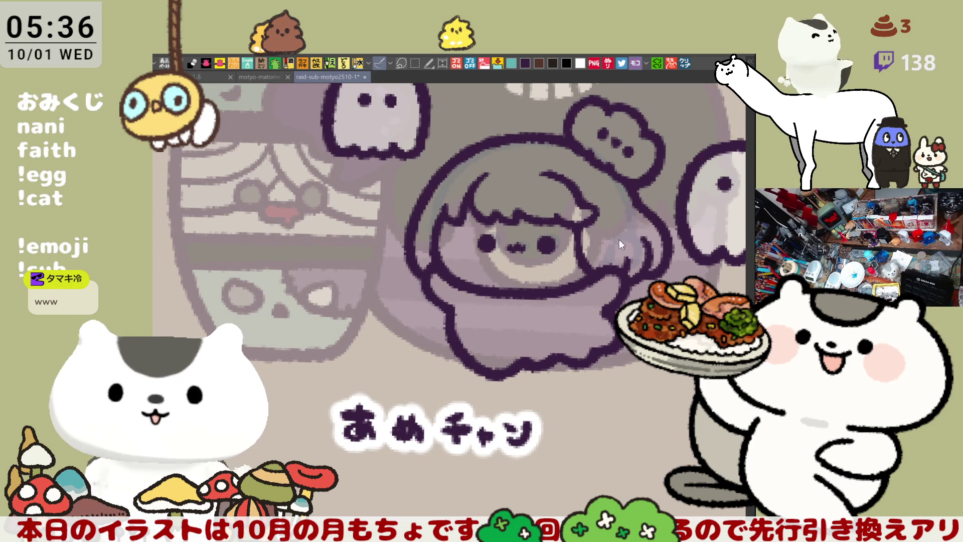
left_click_drag(601, 236, 645, 235)
key("ctrl+z")
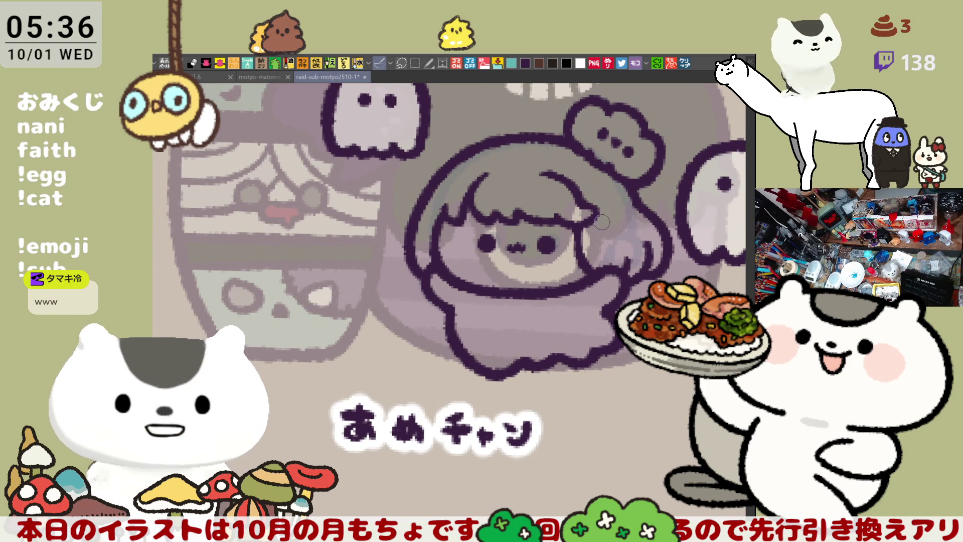
mouse_move(620, 228)
left_mouse_down()
mouse_move(639, 241)
mouse_move(627, 223)
mouse_move(654, 230)
mouse_move(639, 188)
mouse_move(599, 234)
mouse_move(650, 215)
mouse_move(643, 222)
left_mouse_up()
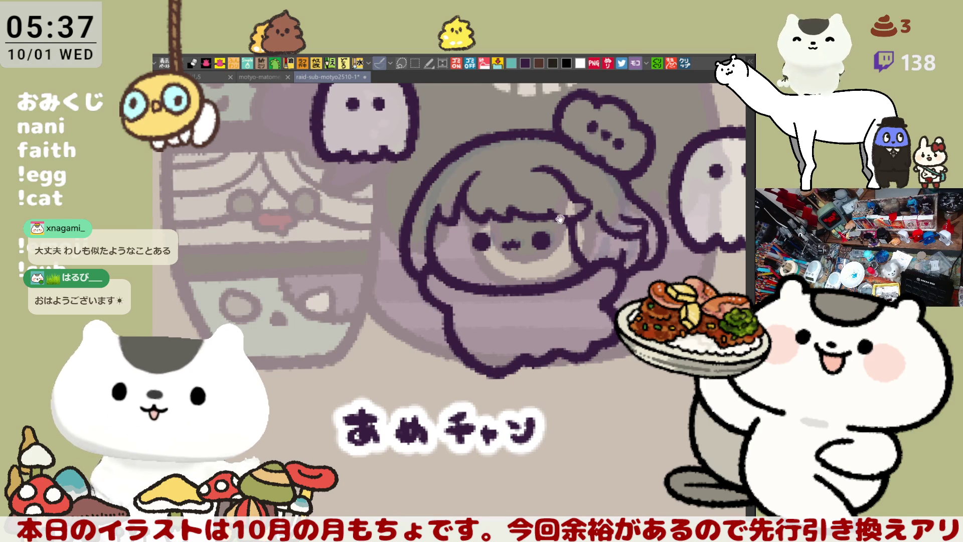
Outline the hair area, add light-purple highlights on its left and right sides, and dab a pink dot.
left_click_drag(572, 219, 548, 231)
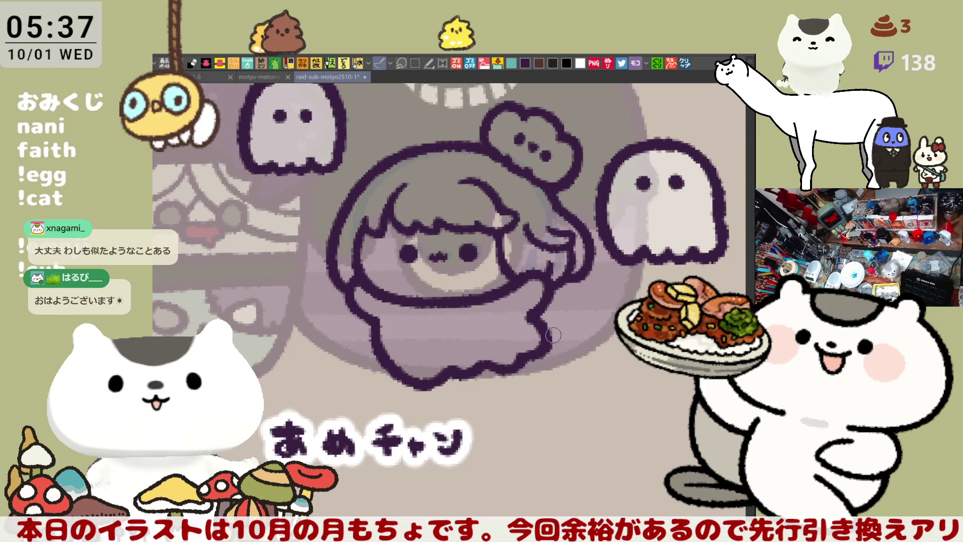
mouse_move(420, 423)
left_mouse_down()
mouse_move(358, 135)
mouse_move(564, 106)
mouse_move(422, 424)
left_mouse_up()
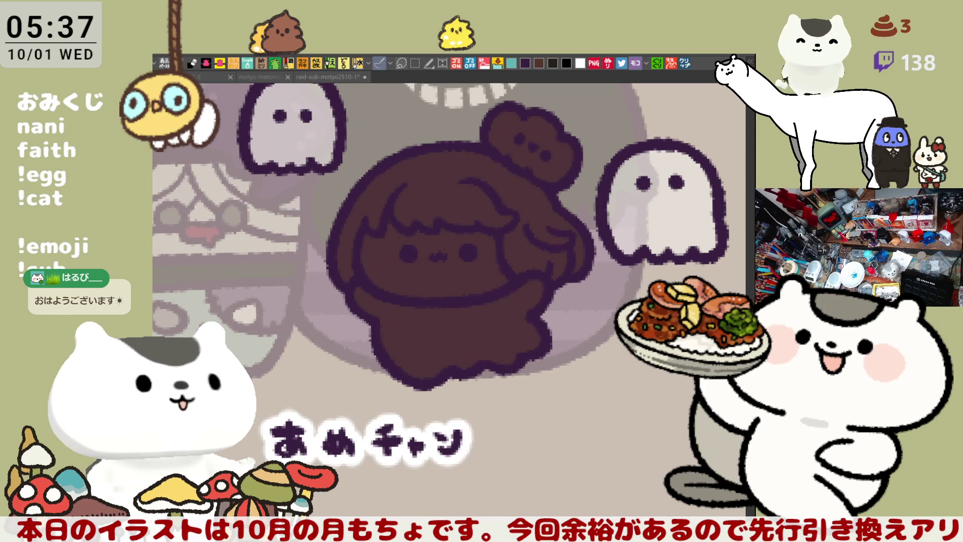
mouse_move(339, 249)
left_mouse_down()
mouse_move(352, 253)
mouse_move(345, 278)
left_mouse_up()
mouse_move(504, 246)
left_mouse_down()
mouse_move(532, 243)
mouse_move(559, 215)
mouse_move(542, 258)
mouse_move(522, 263)
left_mouse_up()
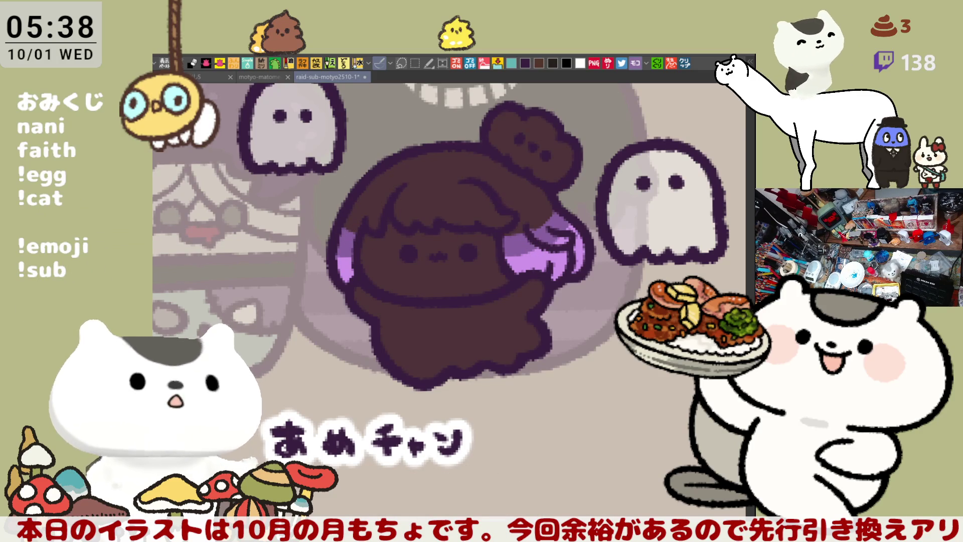
left_click(424, 202)
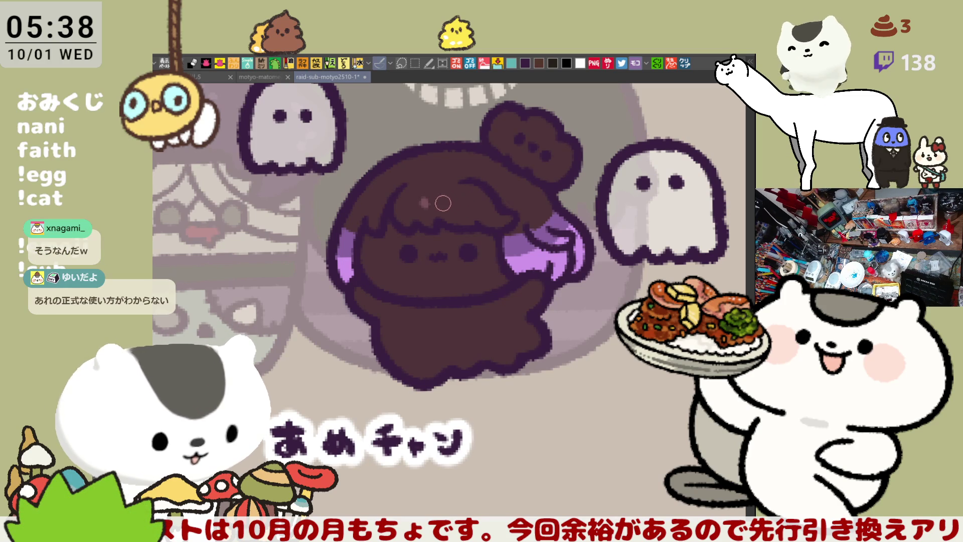
Add another pink dot on the hair and fill あめチャン's face with pink skin colour.
left_click(462, 201)
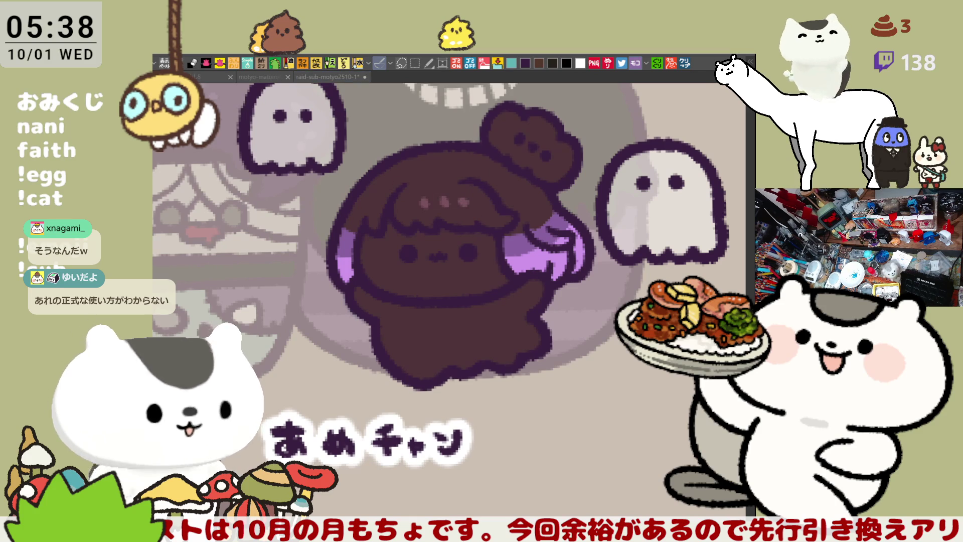
left_click(429, 290)
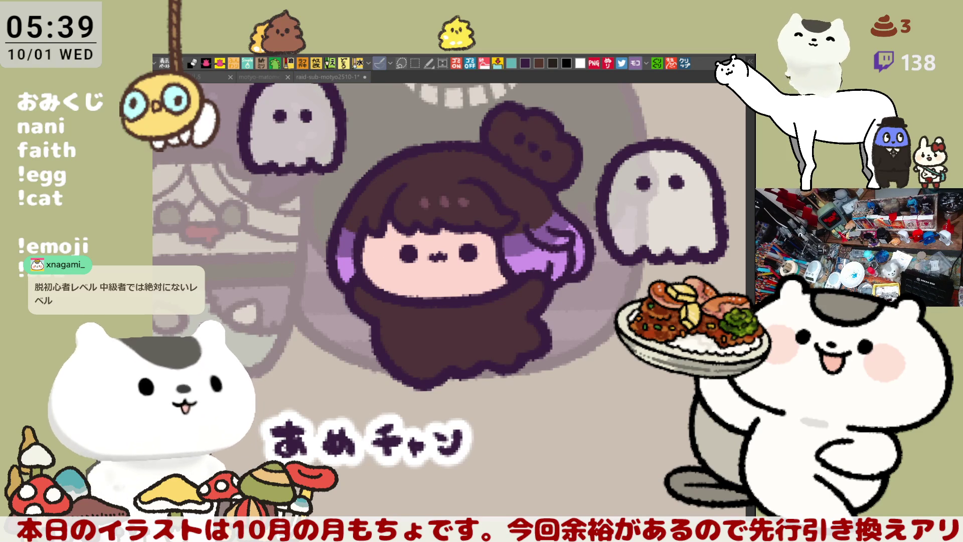
left_click(383, 266)
Airbrush pink blush across あめチャン's left cheek.
mouse_move(386, 249)
left_mouse_down()
mouse_move(393, 273)
mouse_move(400, 249)
left_mouse_up()
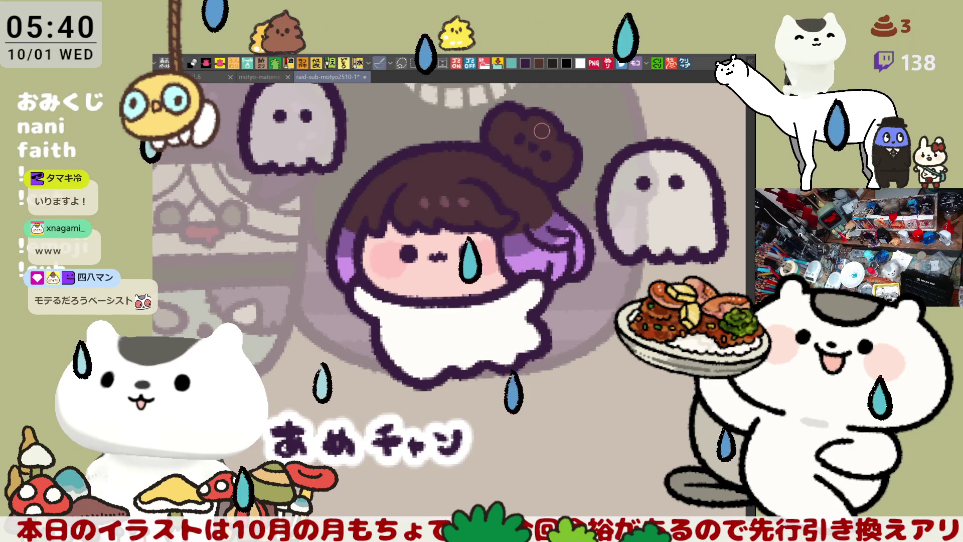
Fill the hair bun orange and brush a lighter orange highlight onto it.
left_click(532, 130)
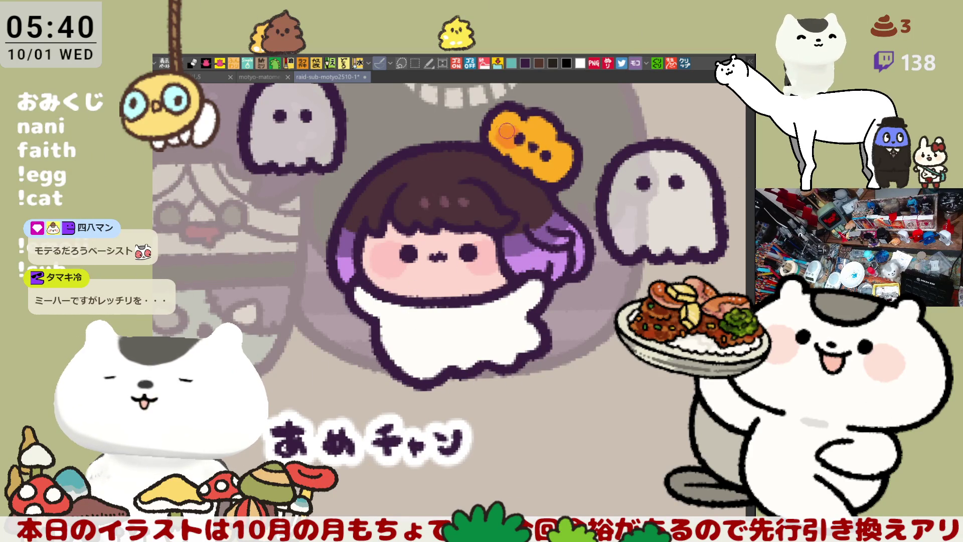
left_click_drag(509, 129, 511, 135)
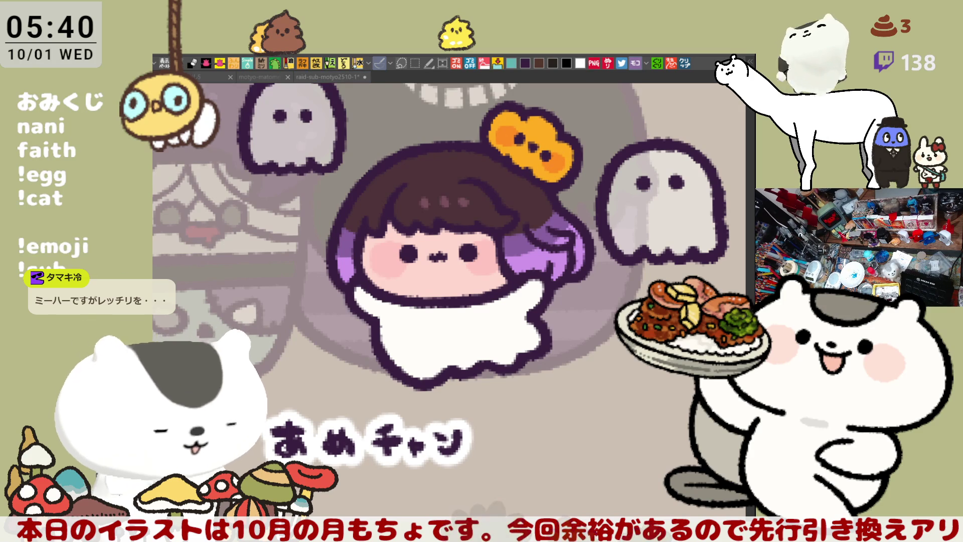
left_click(552, 255)
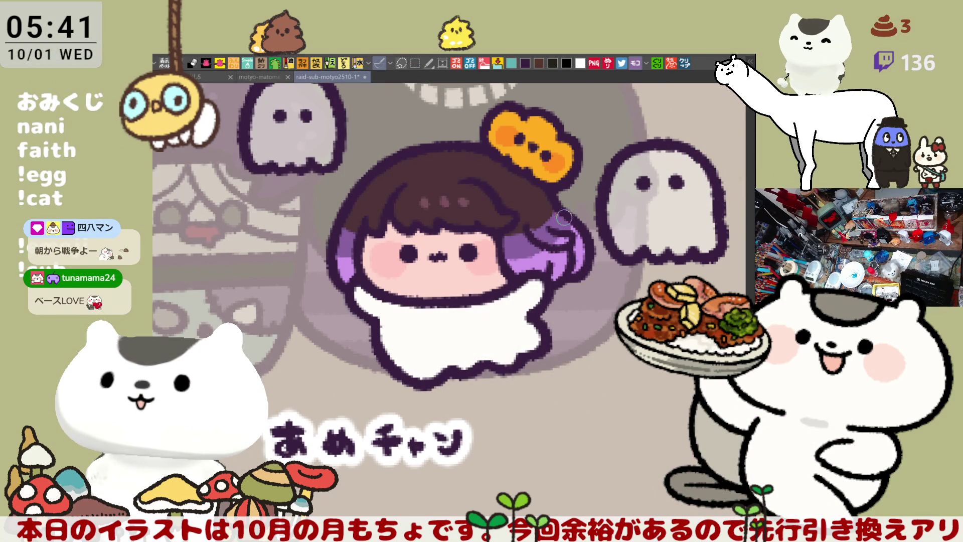
left_click_drag(564, 223, 593, 229)
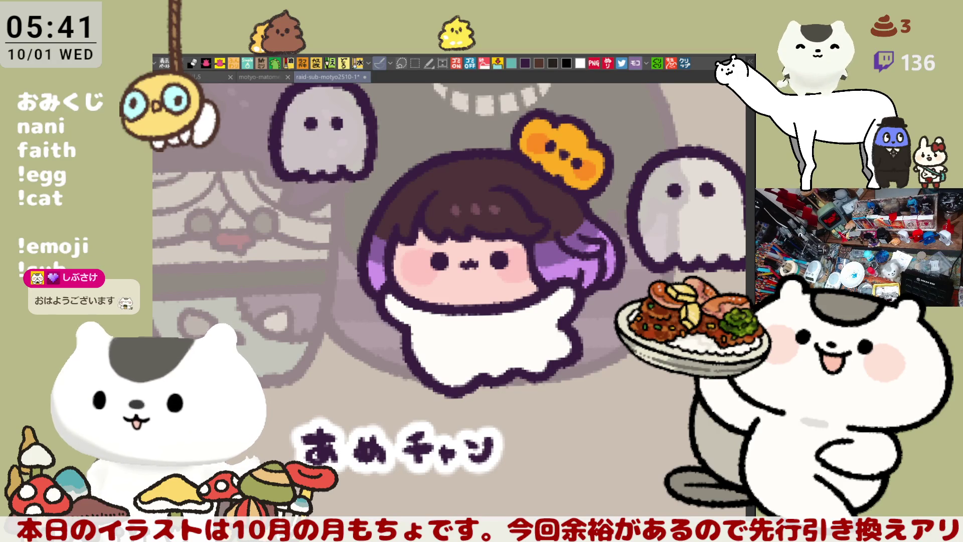
scroll(432, 229, "up", 3)
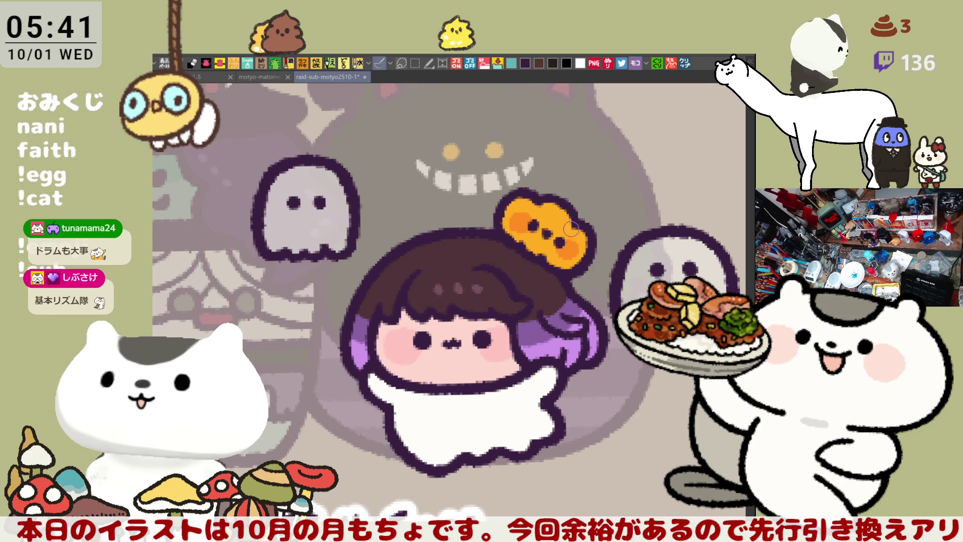
scroll(571, 236, "down", 2)
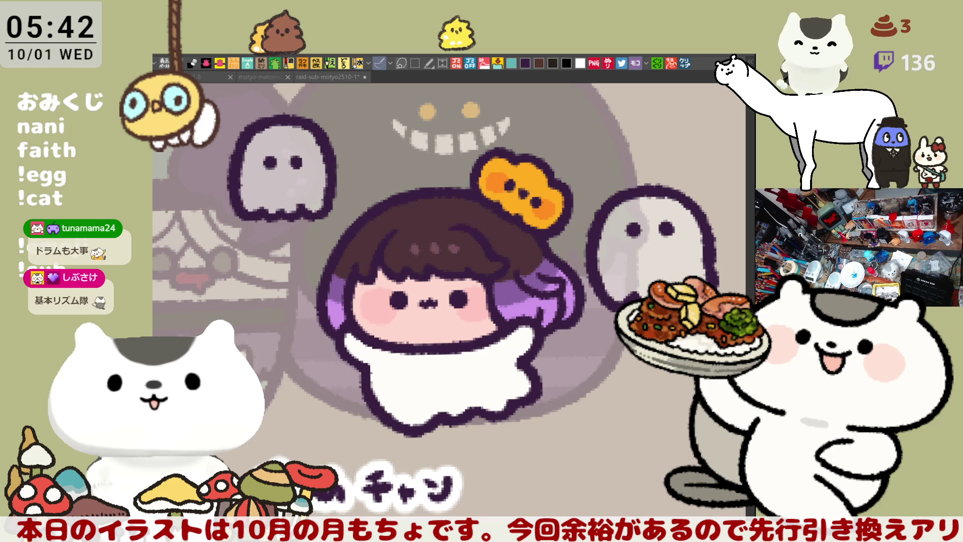
Box-select the purple-haired girl with her two ghosts, then deselect and return to the pen.
left_click(486, 357)
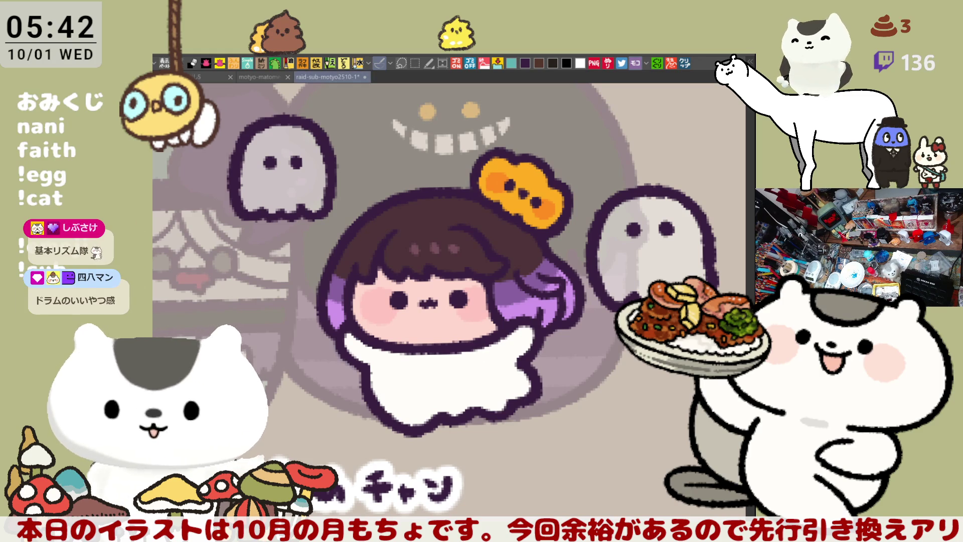
key("m")
left_click_drag(278, 121, 648, 463)
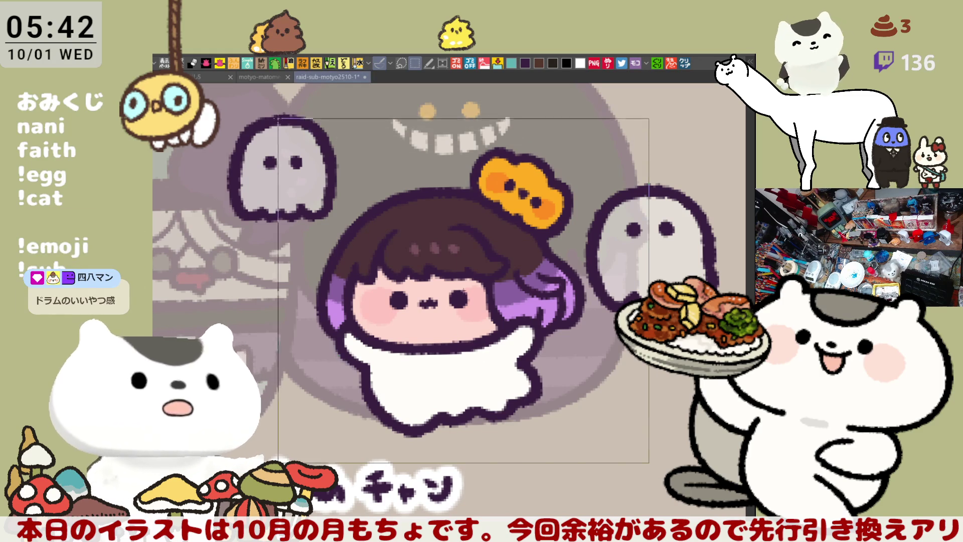
key("ctrl+d")
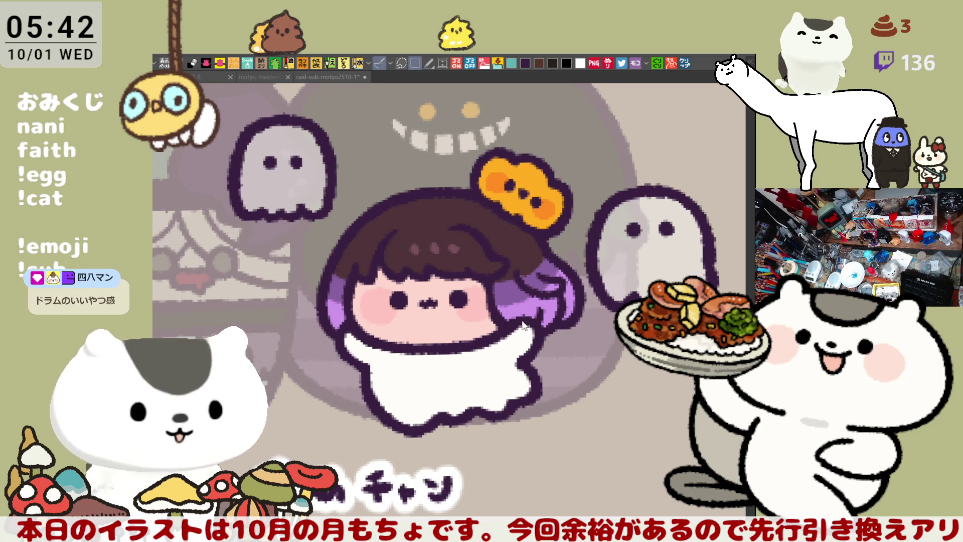
key("p")
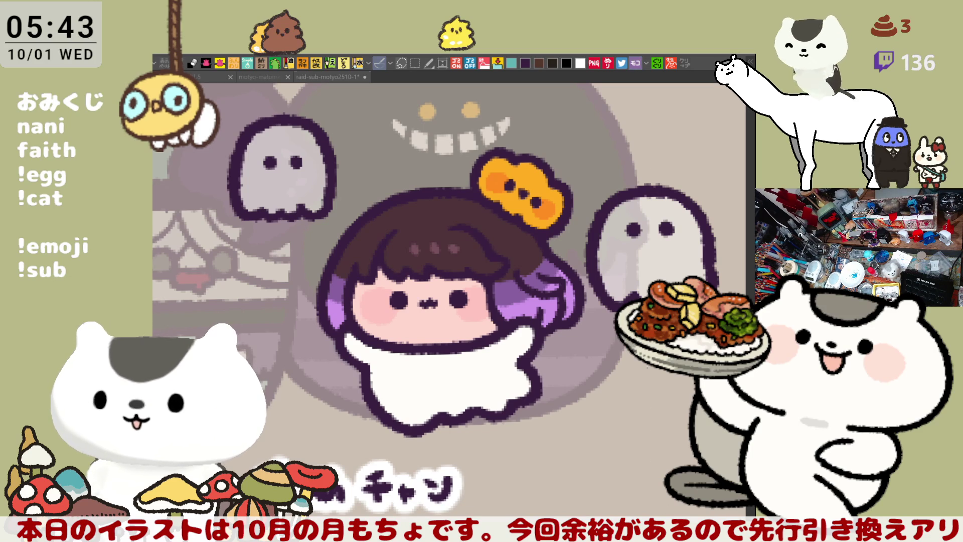
Zoom out, pan across the sheet to the unlabelled middle-row character, and zoom in on its name spot.
scroll(451, 301, "down", 3)
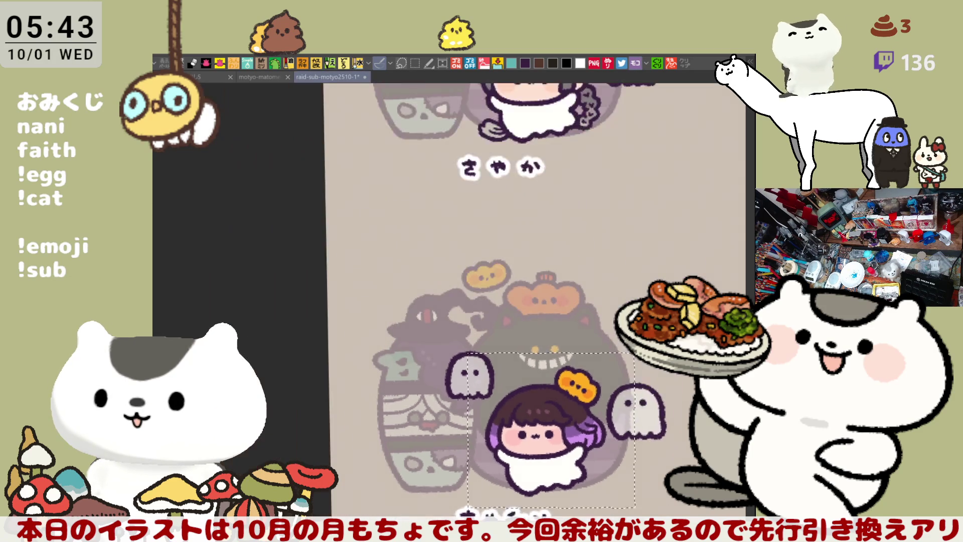
scroll(383, 329, "down", 2)
scroll(384, 329, "up", 1)
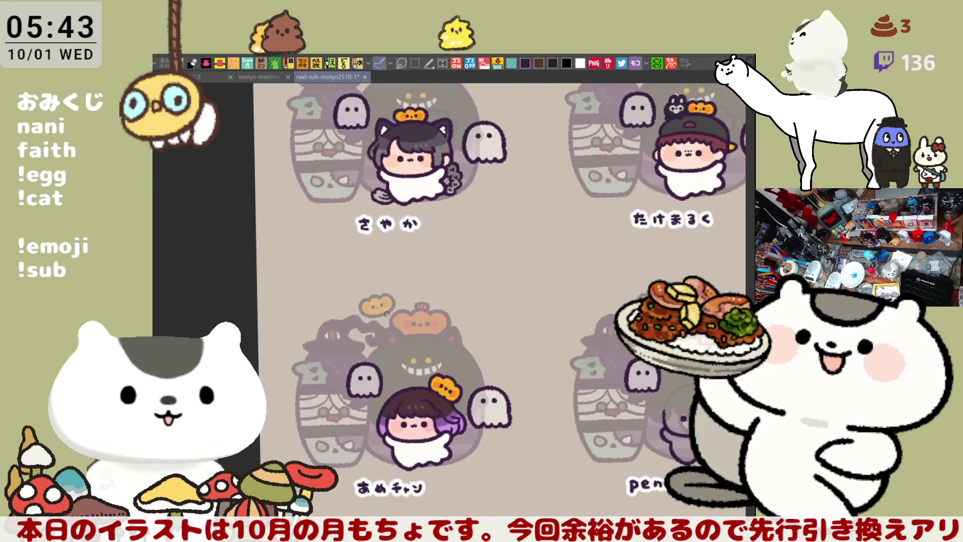
left_click_drag(663, 250, 377, 250)
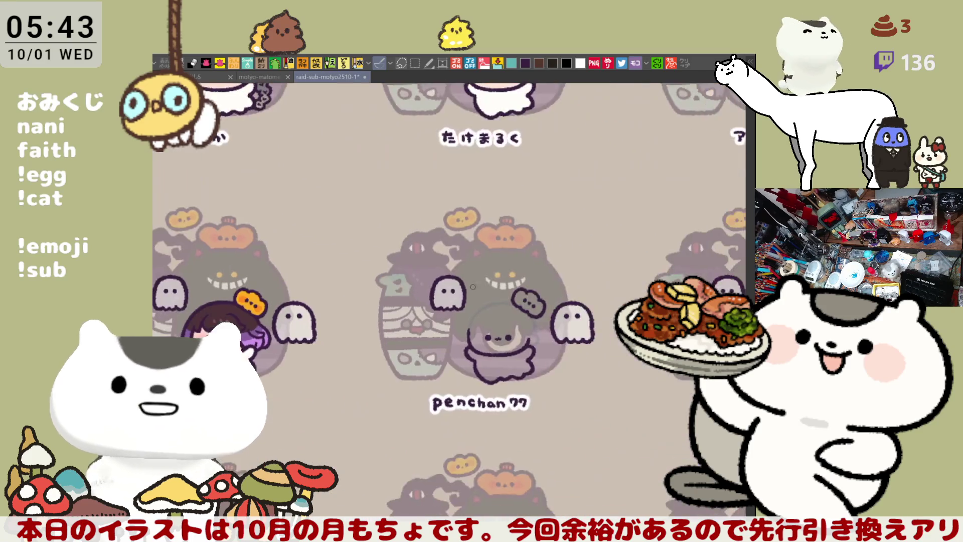
left_click_drag(377, 430, 377, 250)
left_click_drag(653, 250, 313, 249)
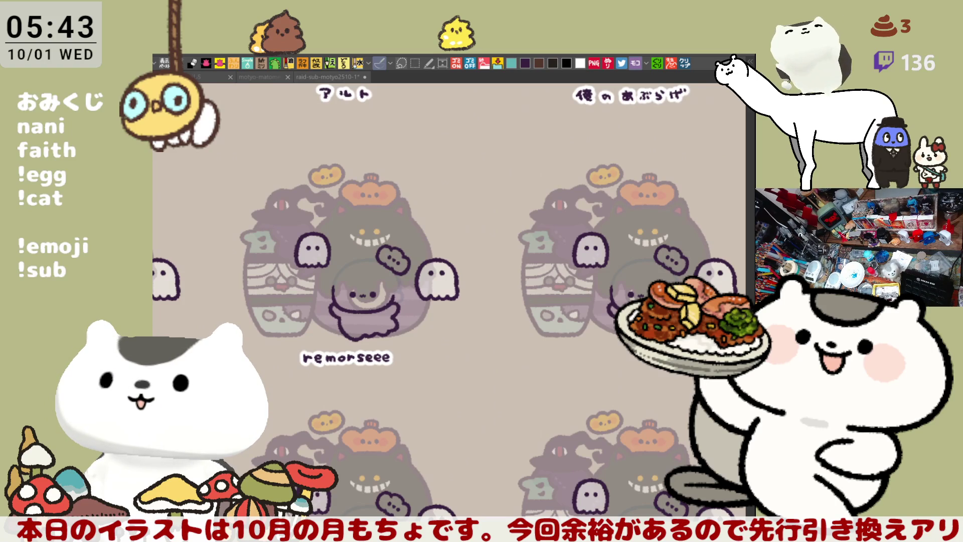
scroll(473, 384, "up", 6)
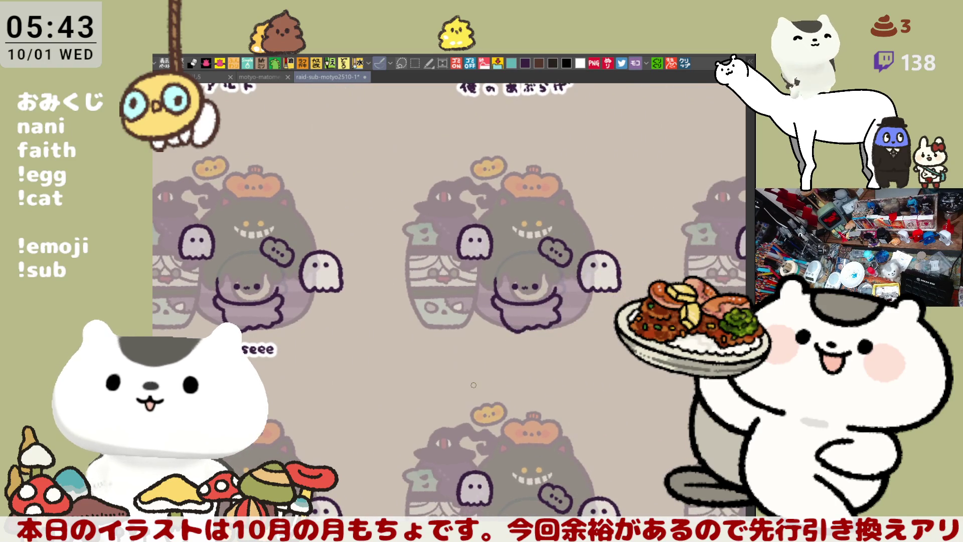
scroll(474, 384, "up", 2)
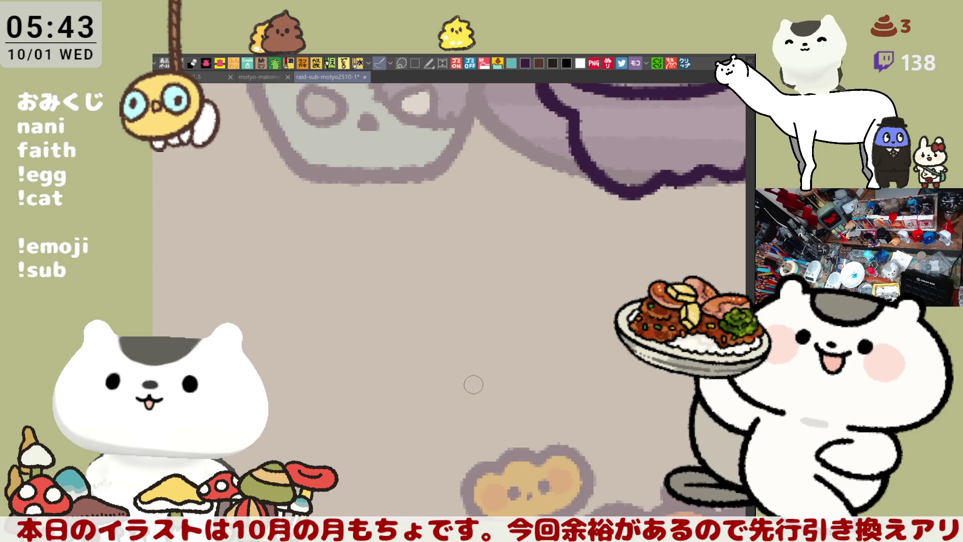
Hand-letter the name label below the character in dark purple ink, undoing and redrawing misdrawn letters.
left_click_drag(561, 184, 484, 118)
left_click(522, 61)
left_click_drag(396, 205, 439, 203)
key("ctrl+z")
left_click(437, 172)
left_click_drag(484, 176, 480, 205)
key("ctrl+z")
mouse_move(461, 173)
left_mouse_down()
mouse_move(489, 183)
mouse_move(475, 198)
mouse_move(485, 203)
mouse_move(510, 181)
mouse_move(538, 180)
mouse_move(537, 199)
mouse_move(594, 182)
mouse_move(581, 198)
mouse_move(622, 200)
left_mouse_up()
key("ctrl+z")
key("ctrl+z")
key("ctrl+z")
left_click(558, 177)
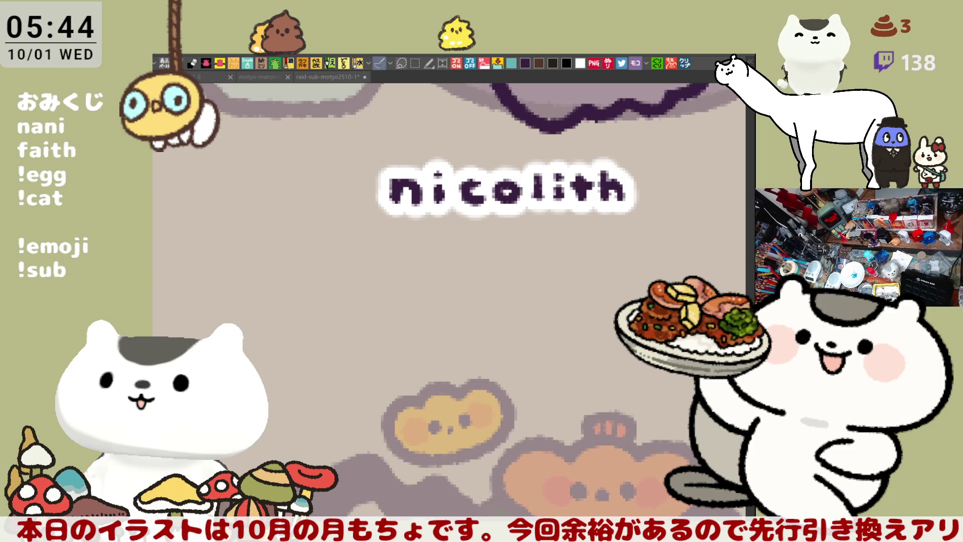
Centre the grey girl between two ghosts and draw dark hair outline strokes across her head and face.
mouse_move(584, 69)
left_mouse_down()
mouse_move(534, 309)
mouse_move(555, 333)
left_mouse_up()
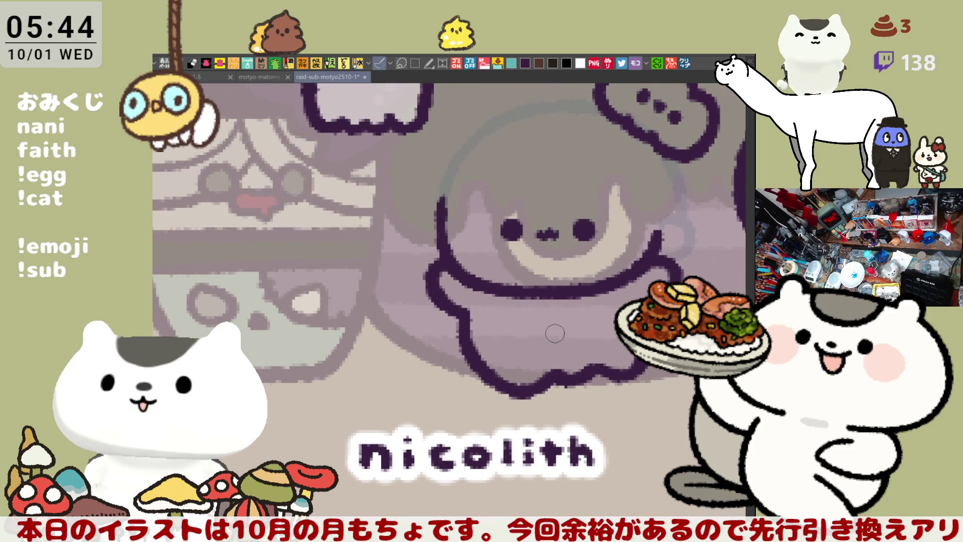
scroll(555, 333, "down", 10)
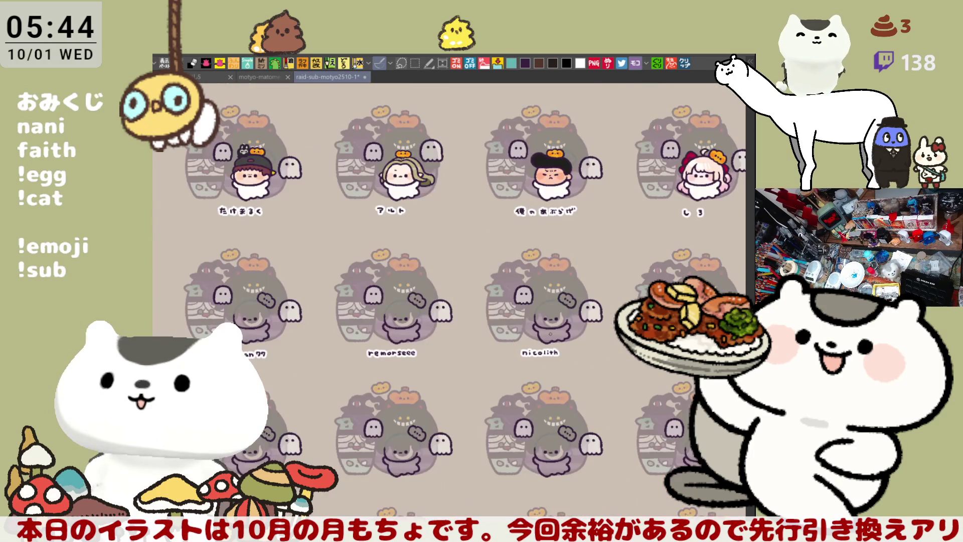
mouse_move(550, 334)
left_mouse_down()
mouse_move(502, 280)
mouse_move(375, 465)
mouse_move(386, 505)
mouse_move(319, 403)
left_mouse_up()
scroll(318, 403, "up", 4)
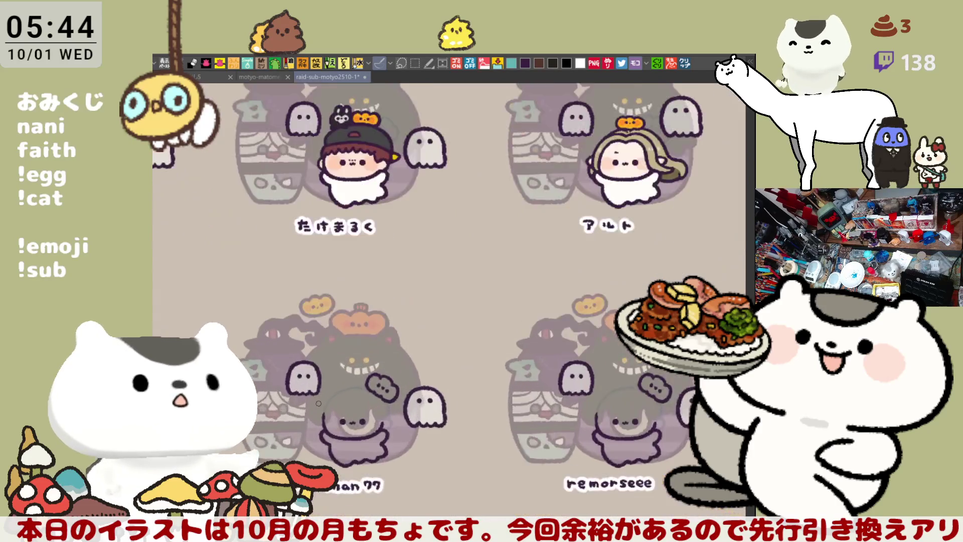
scroll(319, 403, "up", 6)
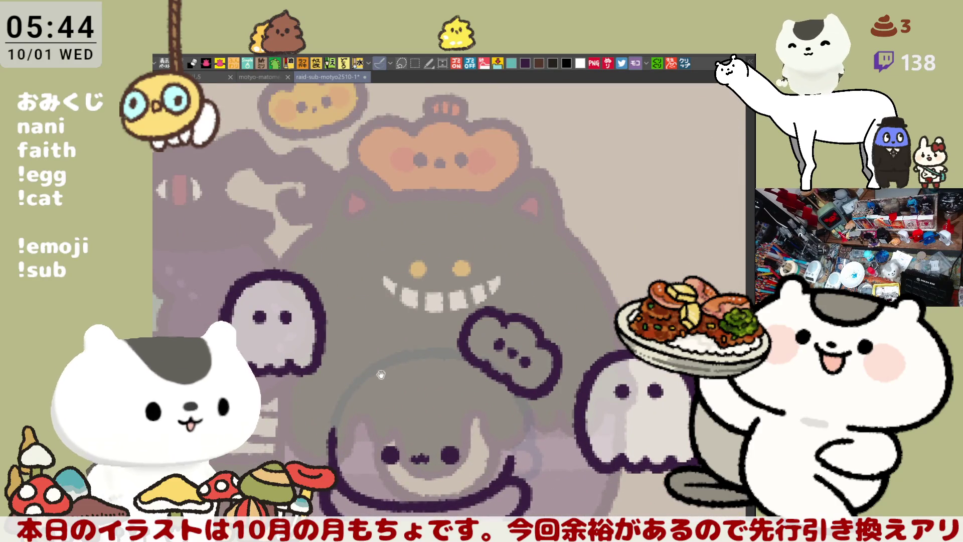
left_click_drag(385, 374, 393, 311)
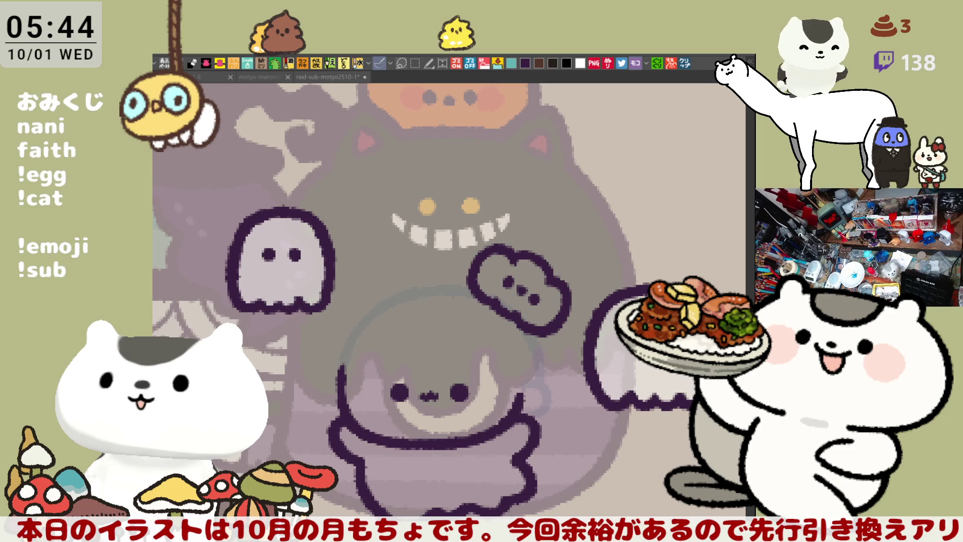
left_click(357, 362)
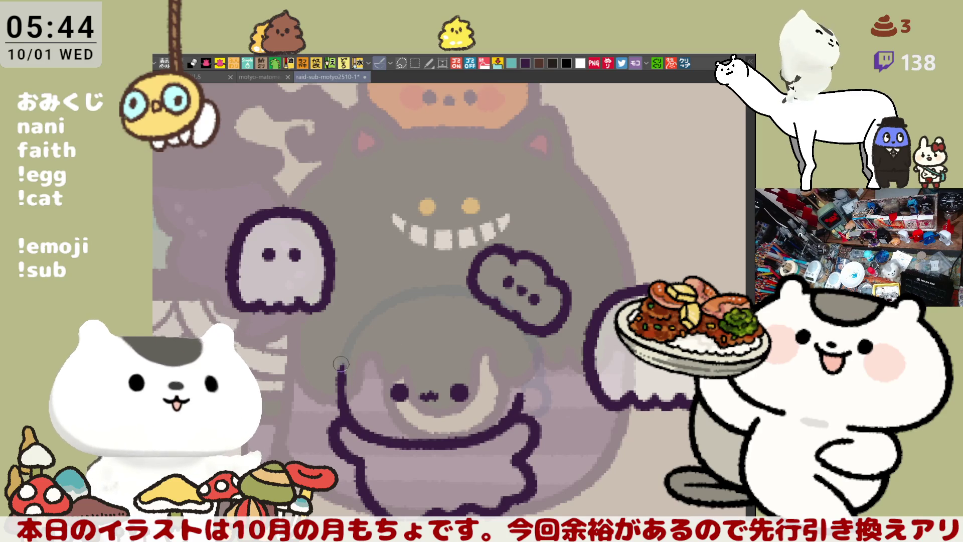
left_click_drag(344, 377, 341, 395)
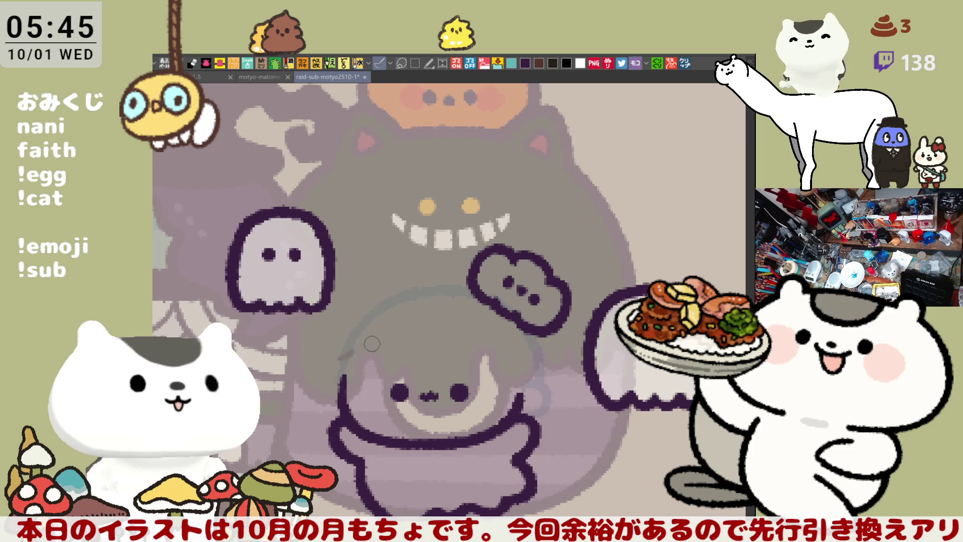
mouse_move(344, 368)
left_mouse_down()
mouse_move(434, 332)
mouse_move(478, 347)
mouse_move(513, 379)
left_mouse_up()
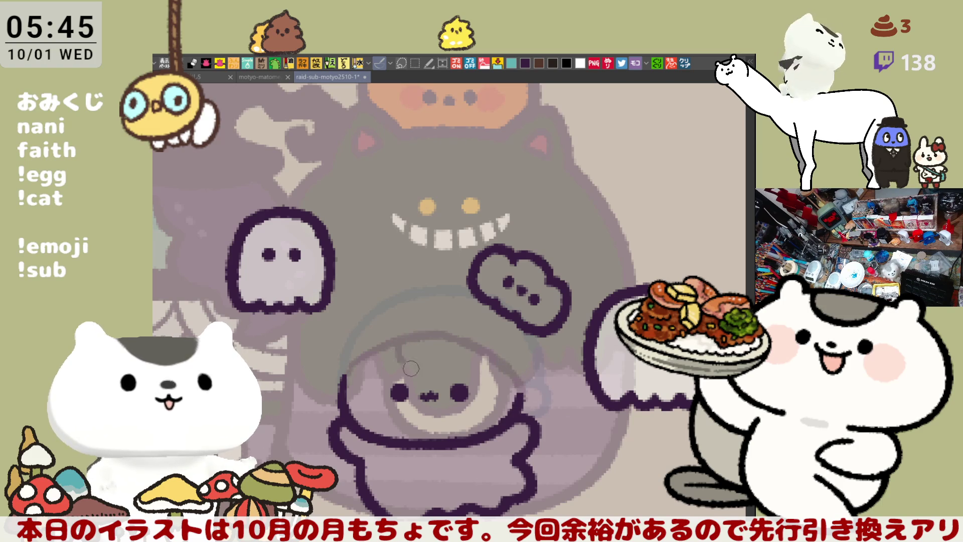
mouse_move(424, 368)
left_mouse_down()
mouse_move(421, 257)
mouse_move(499, 263)
left_mouse_up()
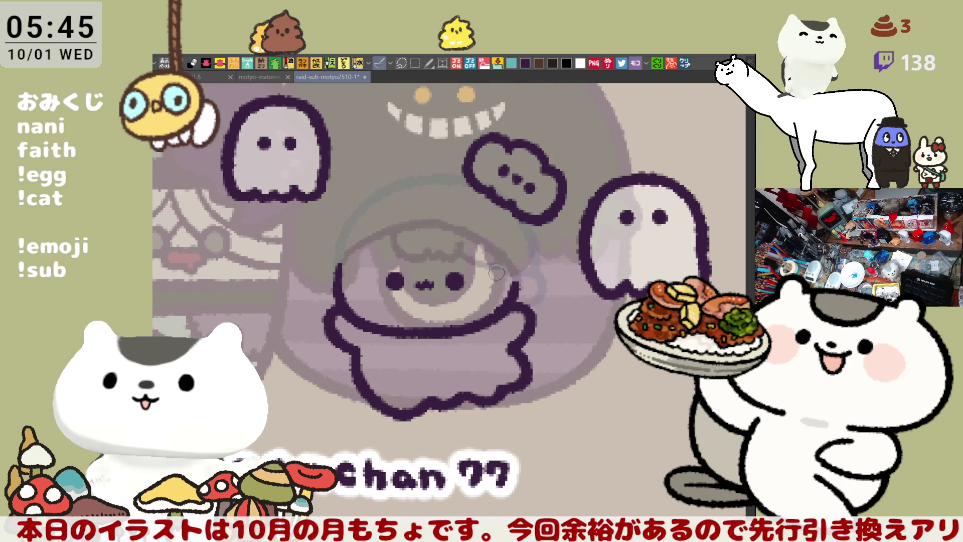
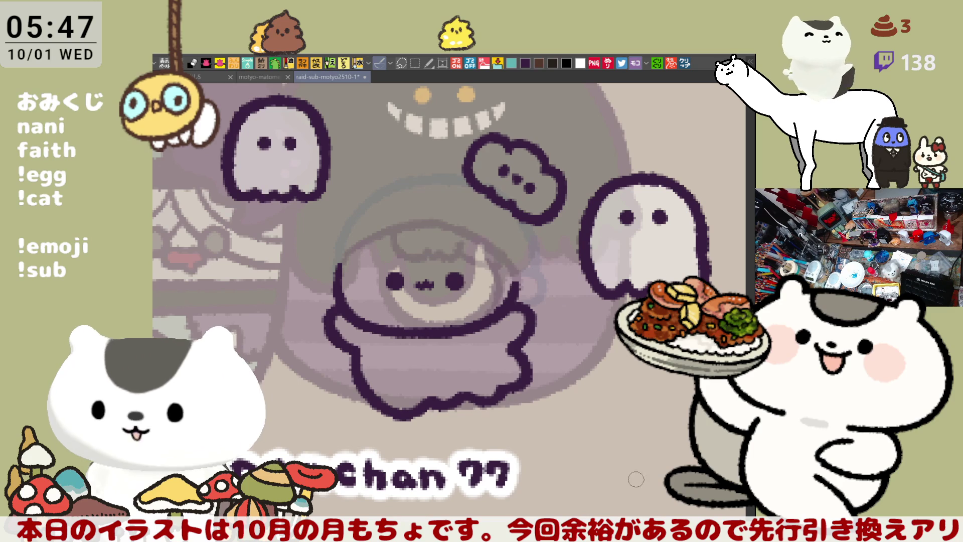
Paste the copied 大切なお知らせ notice as a new canvas and zoom in to read it.
left_click(684, 63)
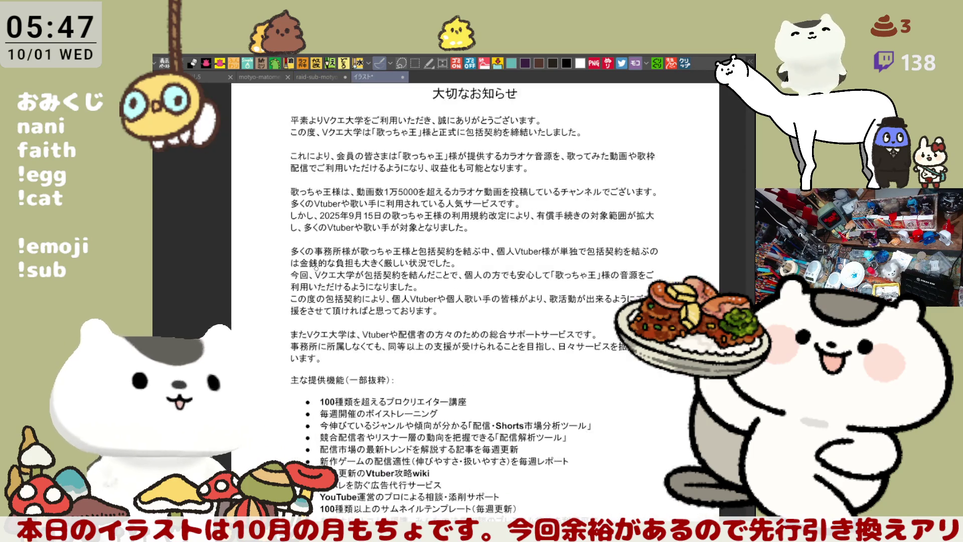
scroll(315, 266, "up", 3)
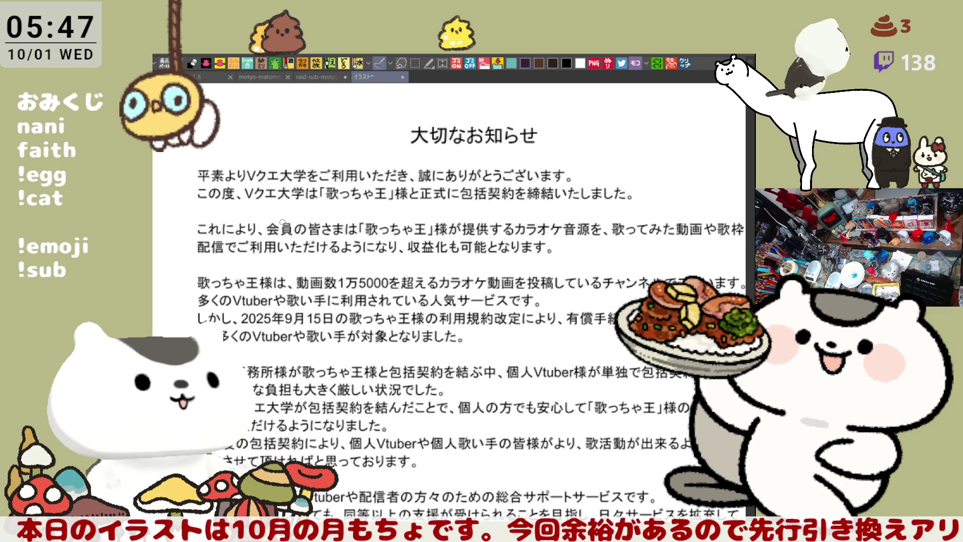
scroll(282, 221, "down", 2)
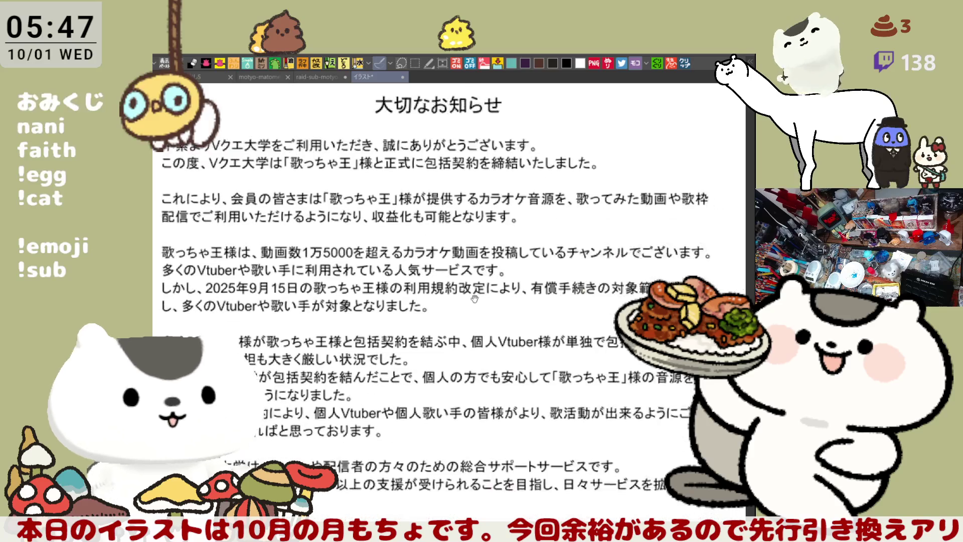
scroll(351, 241, "right", 2)
scroll(460, 276, "down", 1)
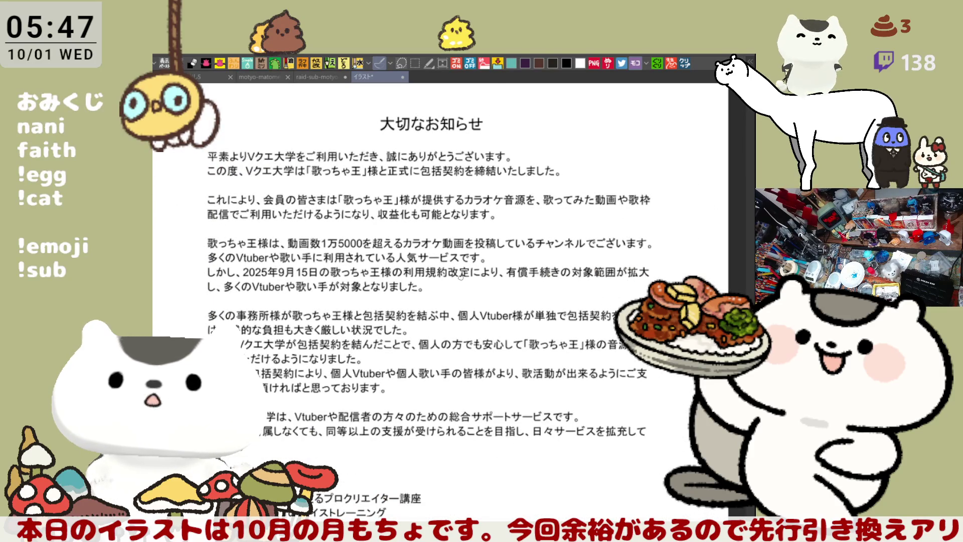
scroll(460, 276, "up", 1)
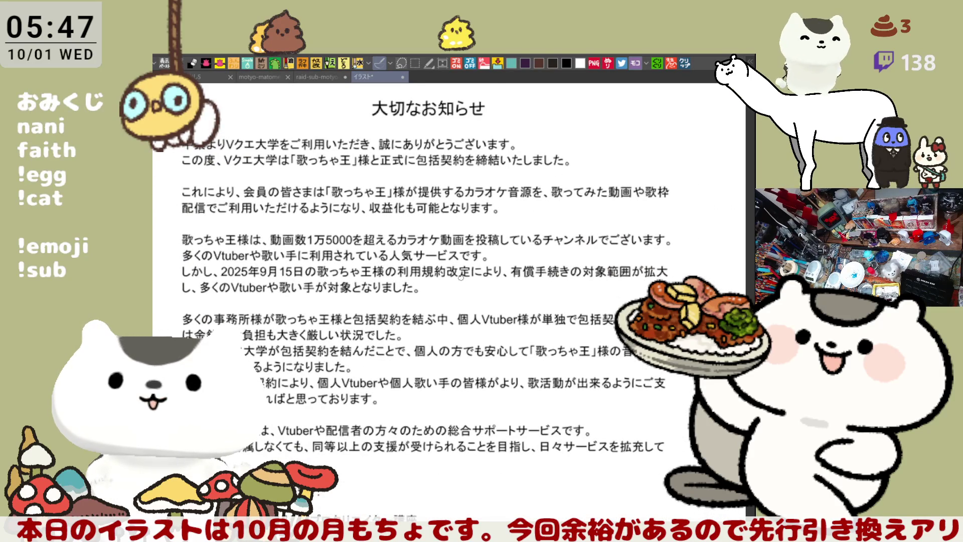
scroll(460, 276, "down", 1)
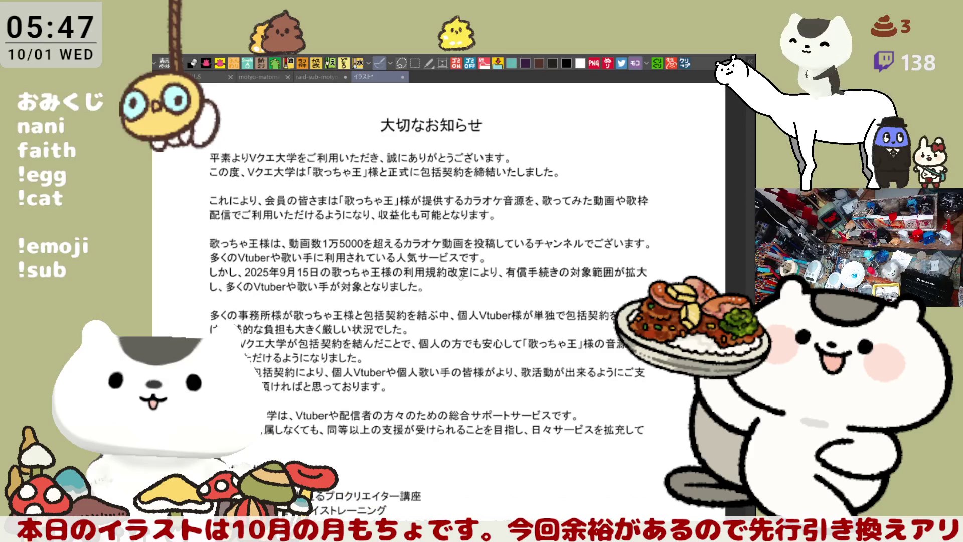
left_click_drag(461, 276, 465, 242)
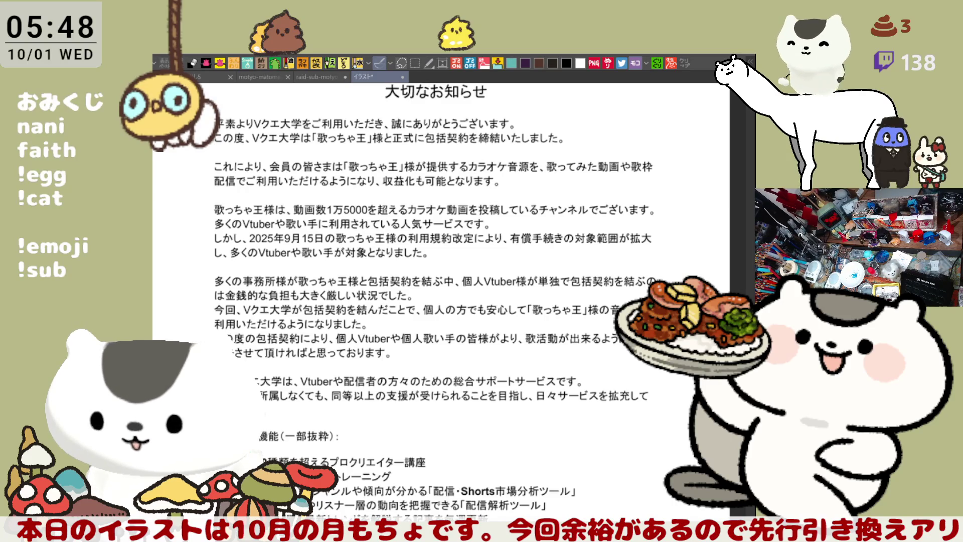
Read the karaoke licensing notice down to its date, then close the イラスト* canvas.
scroll(541, 471, "down", 5)
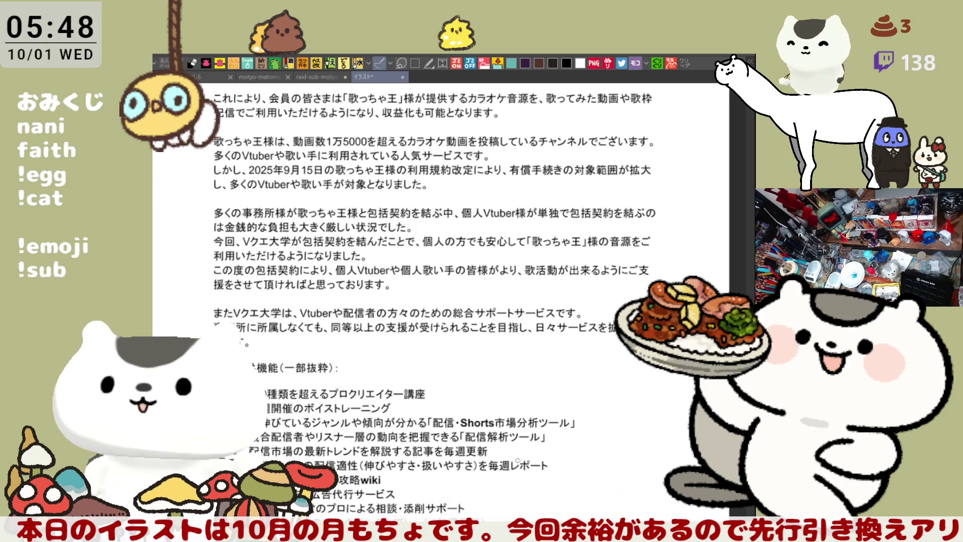
scroll(542, 471, "down", 5)
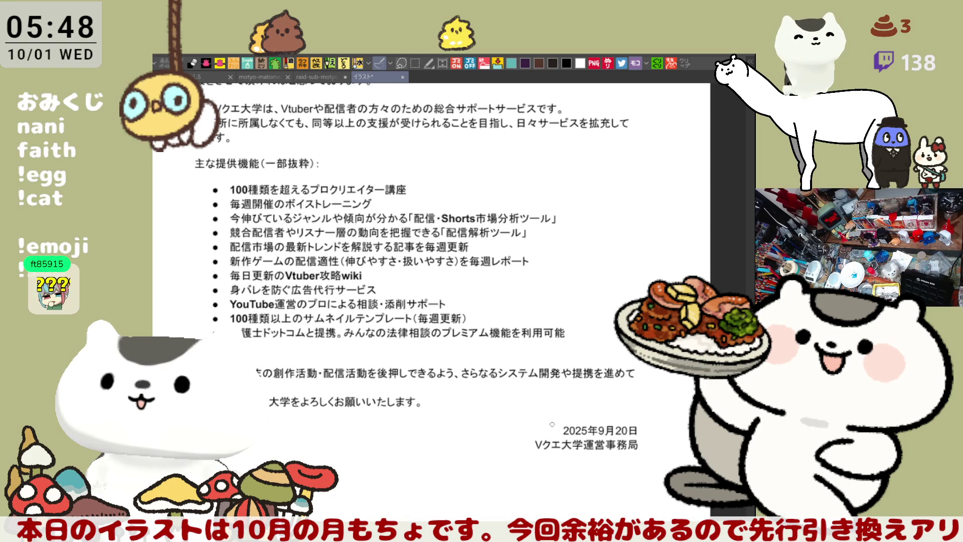
scroll(551, 423, "up", 2)
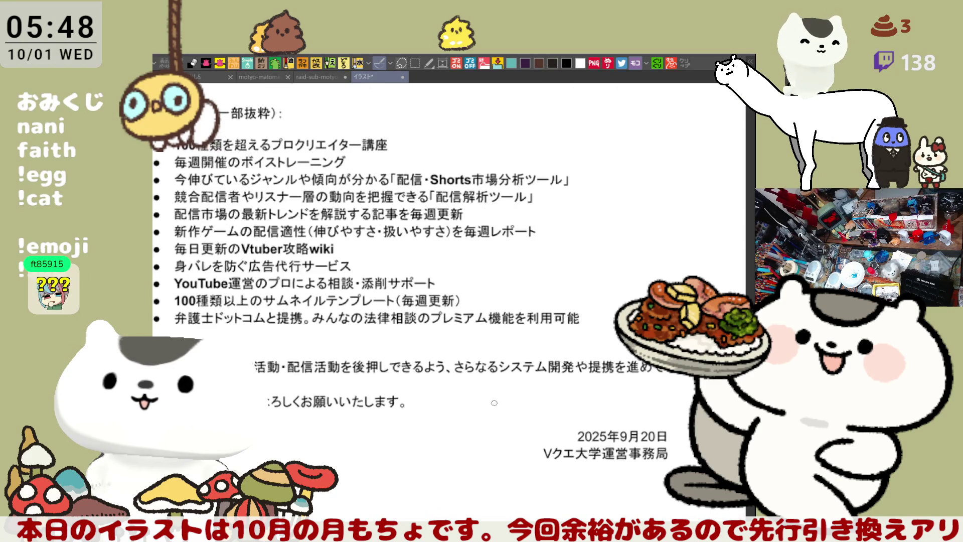
scroll(494, 402, "down", 1)
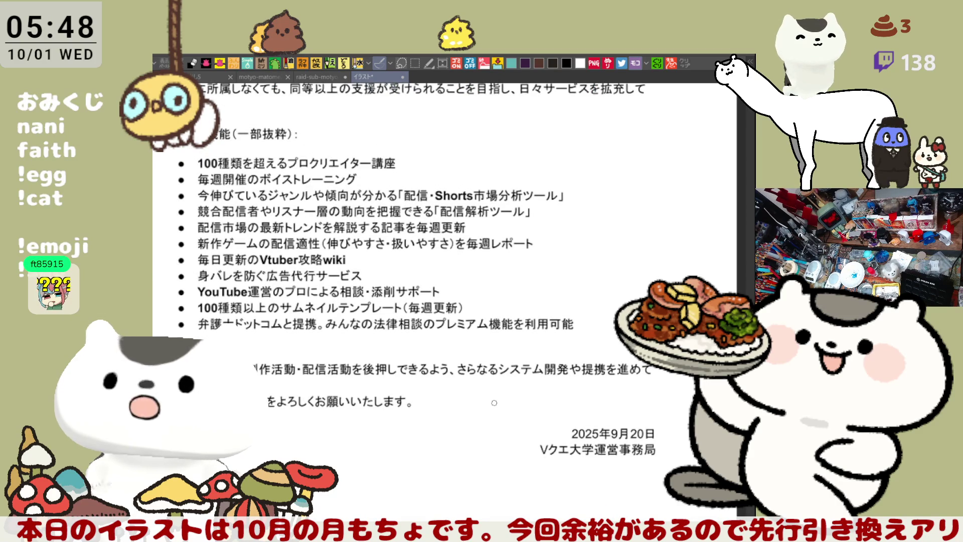
scroll(494, 402, "down", 1)
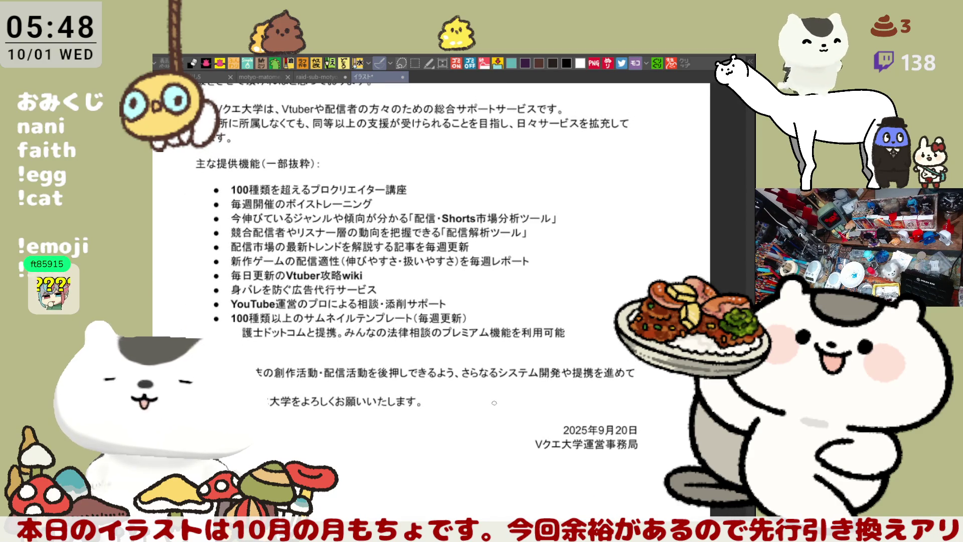
scroll(494, 402, "up", 6)
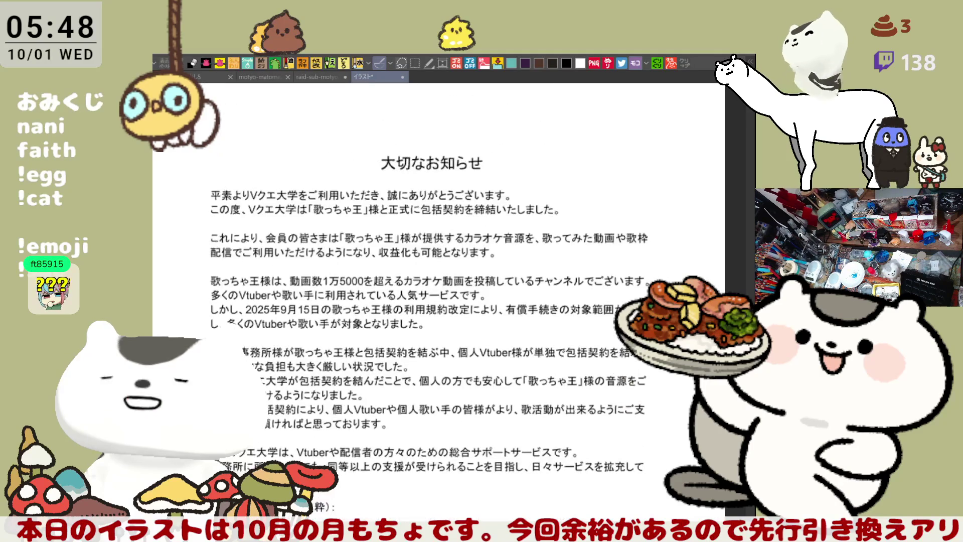
scroll(431, 301, "down", 1)
scroll(431, 301, "down", 1)
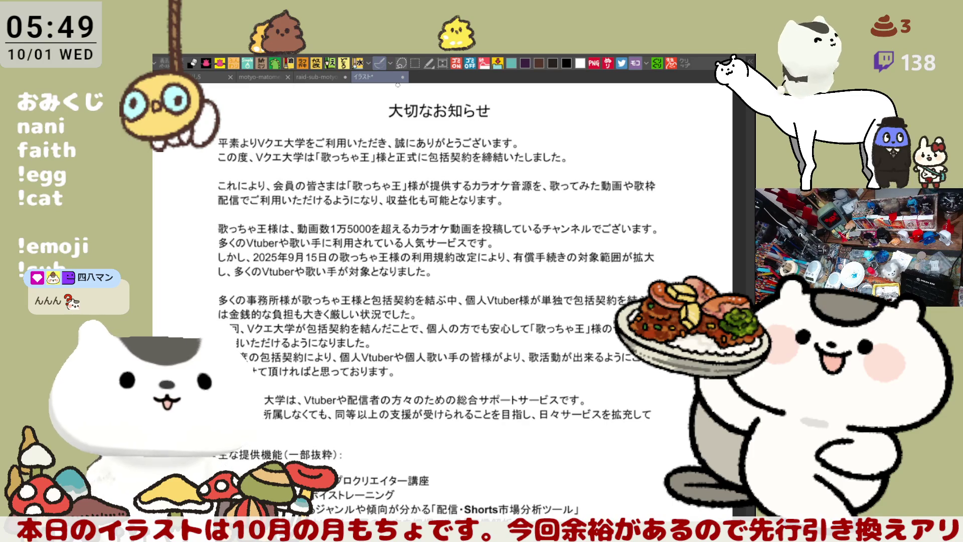
key("ctrl+w")
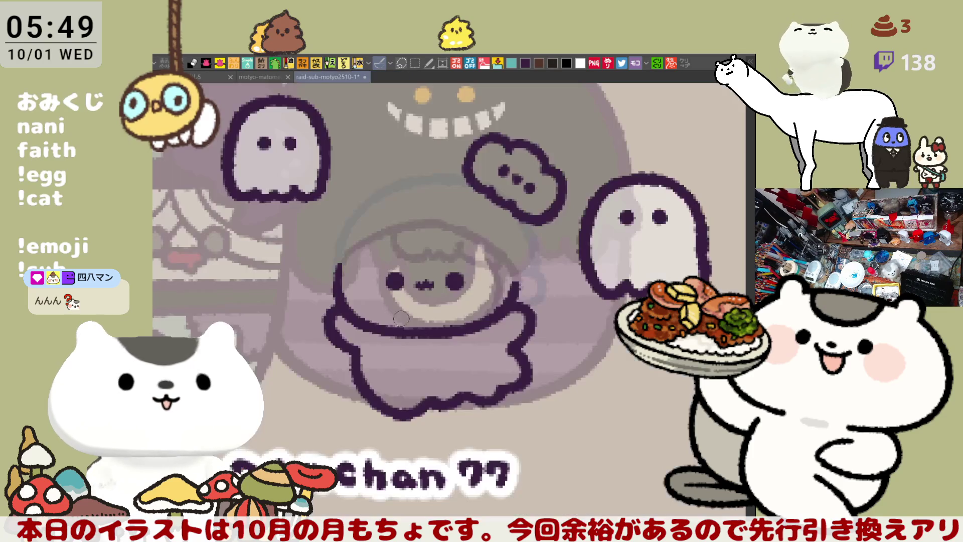
scroll(390, 284, "up", 2)
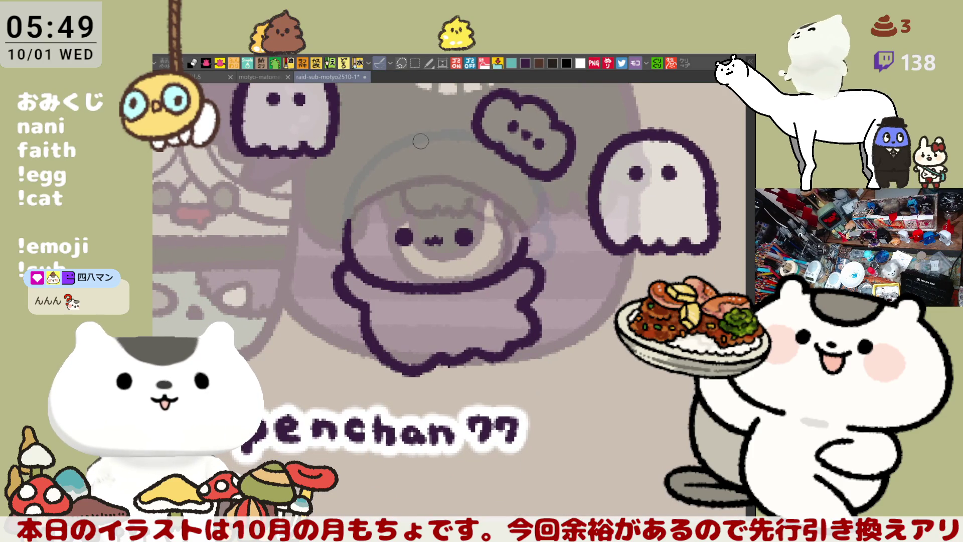
left_click_drag(463, 159, 489, 170)
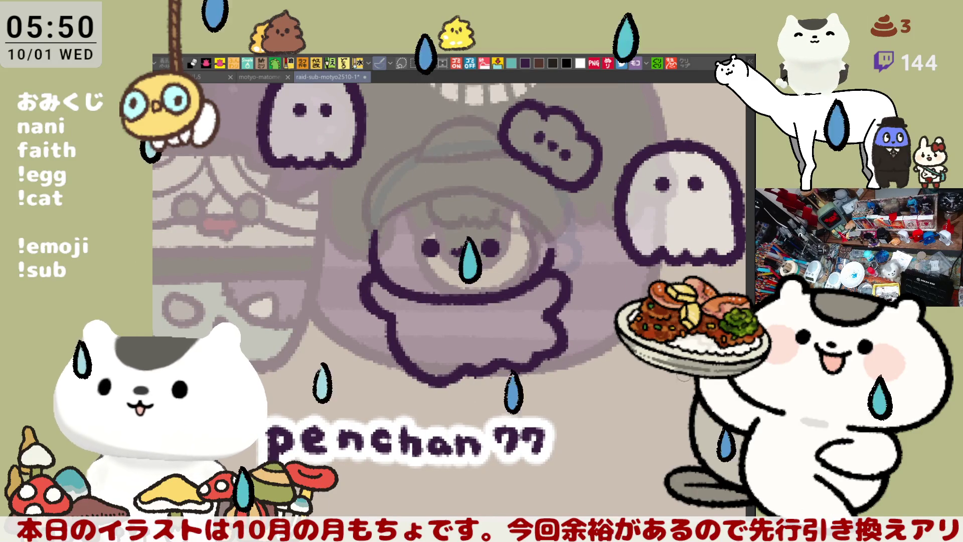
left_click_drag(514, 149, 499, 268)
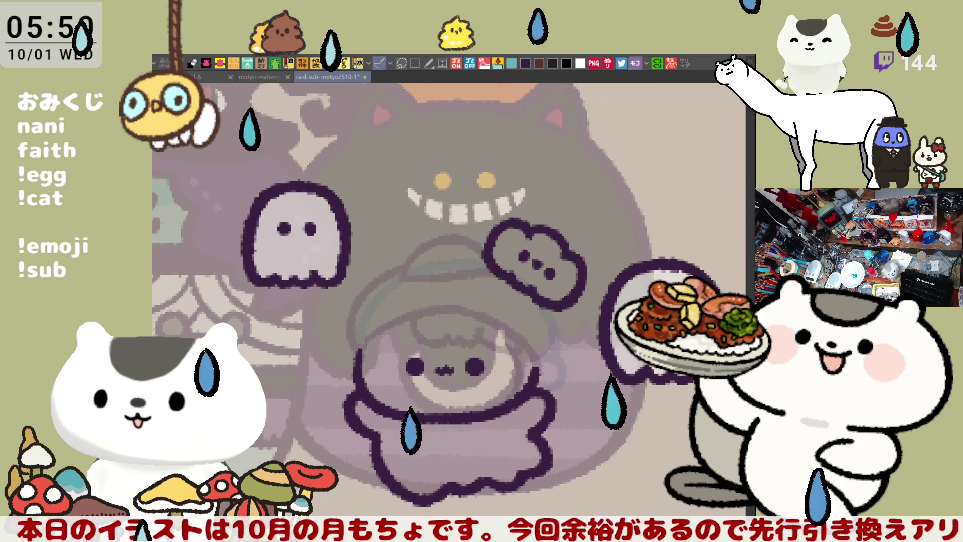
mouse_move(459, 201)
left_mouse_down()
mouse_move(592, 250)
mouse_move(531, 321)
mouse_move(460, 200)
left_mouse_up()
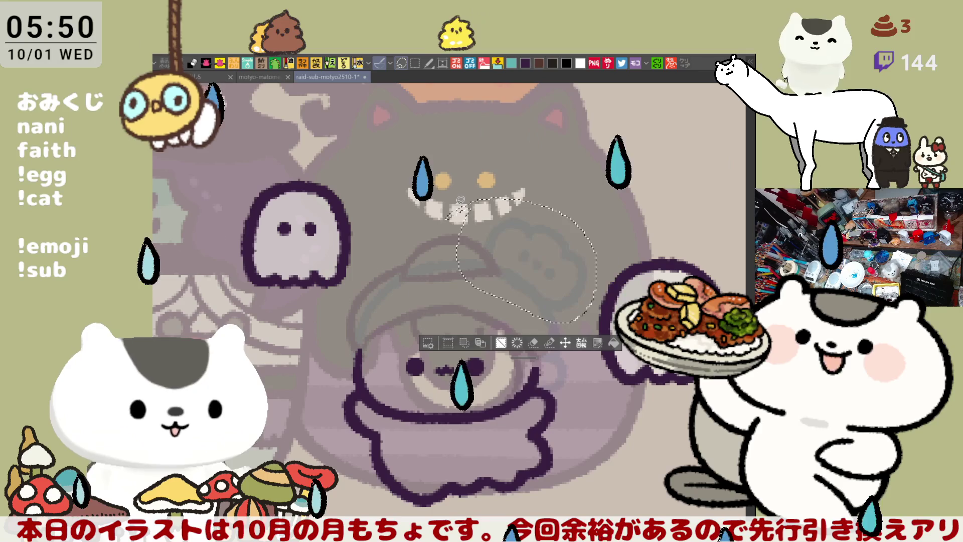
left_click_drag(322, 382, 382, 246)
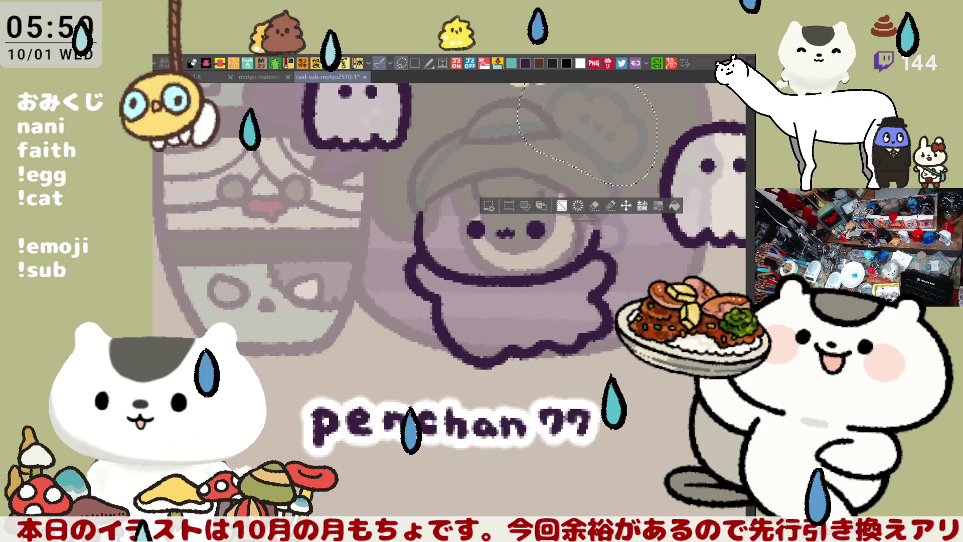
key("ctrl+d")
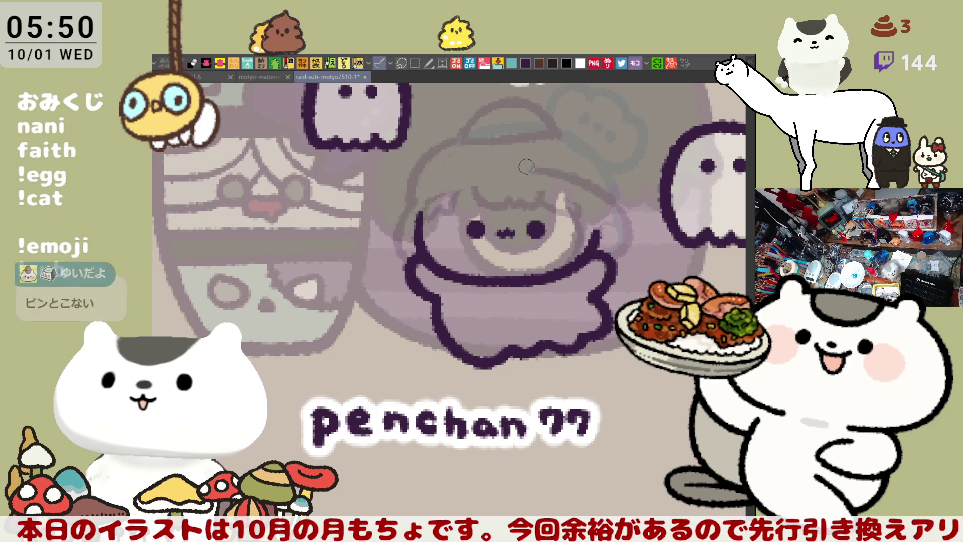
Erase the dark hat above the face and sketch a faint hairline arc across the hair.
mouse_move(450, 150)
left_mouse_down()
mouse_move(498, 108)
mouse_move(522, 103)
mouse_move(551, 128)
mouse_move(516, 121)
mouse_move(550, 134)
mouse_move(519, 176)
mouse_move(622, 203)
mouse_move(505, 163)
left_mouse_up()
mouse_move(441, 170)
left_mouse_down()
mouse_move(466, 178)
mouse_move(529, 159)
mouse_move(579, 178)
left_mouse_up()
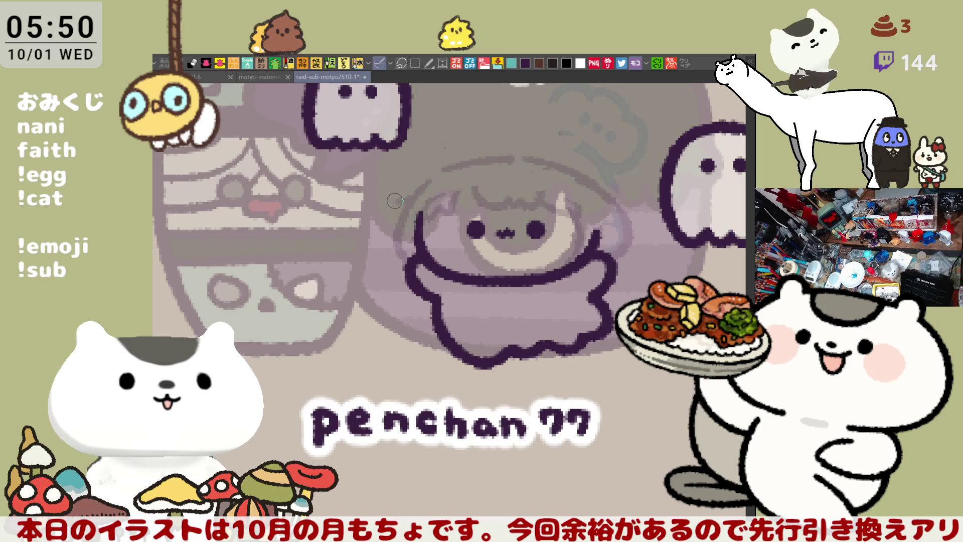
left_click_drag(404, 219, 416, 197)
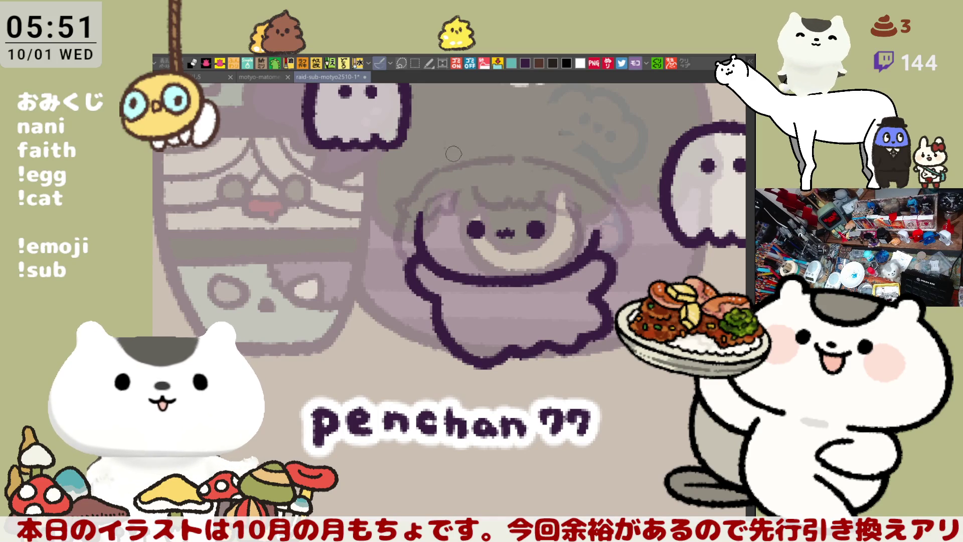
Try faint sketch strokes along the head's left edge, top and right side, undoing each.
mouse_move(420, 194)
left_mouse_down()
mouse_move(454, 132)
mouse_move(410, 193)
mouse_move(458, 132)
mouse_move(554, 120)
left_mouse_up()
key("ctrl+z")
key("ctrl+z")
key("ctrl+z")
key("ctrl+z")
left_click_drag(415, 159, 412, 191)
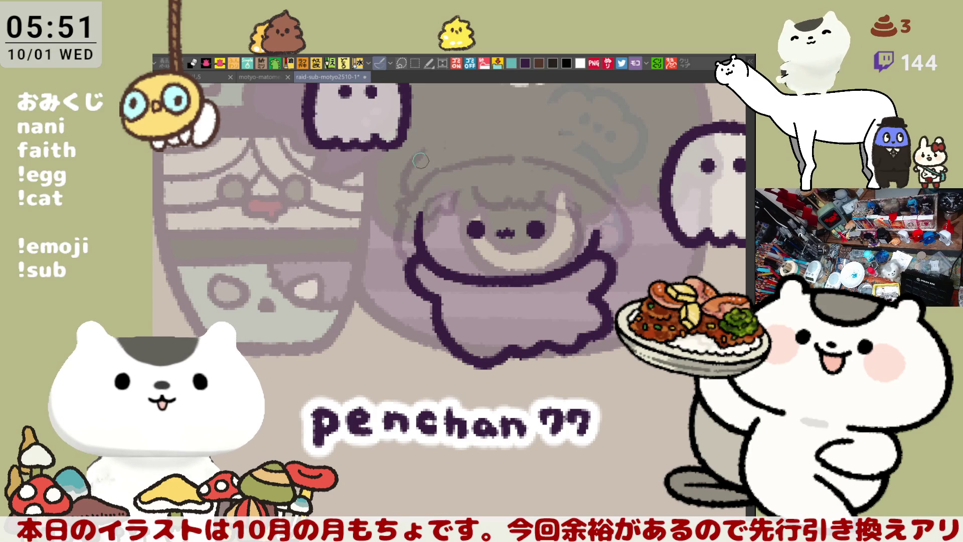
key("ctrl+z")
mouse_move(416, 156)
left_mouse_down()
mouse_move(408, 198)
mouse_move(491, 113)
mouse_move(409, 179)
mouse_move(482, 122)
mouse_move(517, 112)
mouse_move(577, 125)
left_mouse_up()
key("ctrl+z")
key("ctrl+z")
left_click_drag(443, 129, 552, 115)
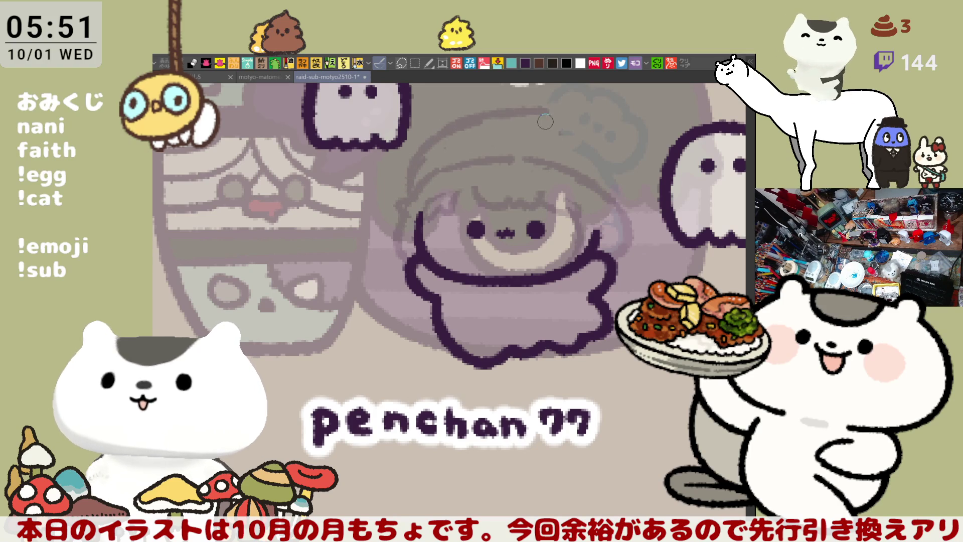
key("ctrl+z")
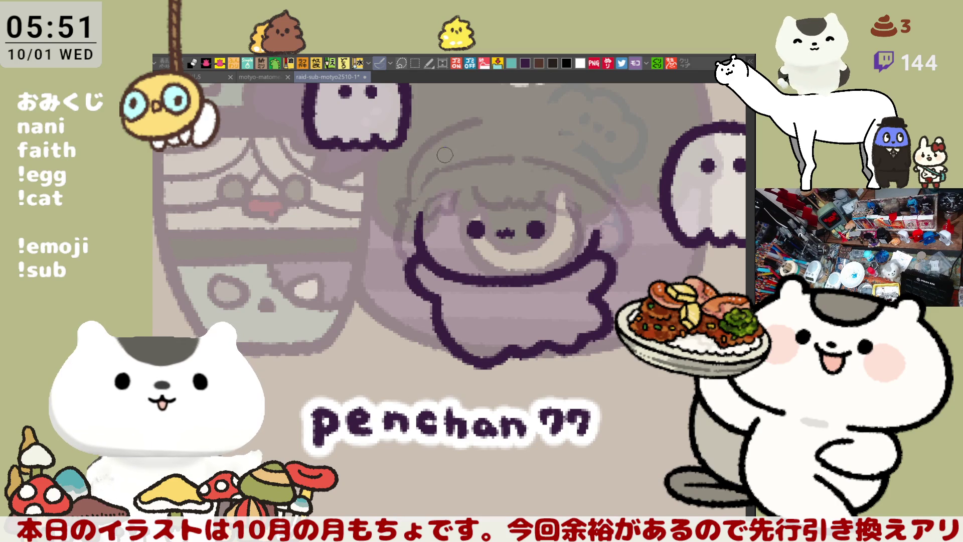
mouse_move(484, 120)
left_mouse_down()
mouse_move(550, 119)
mouse_move(607, 148)
mouse_move(630, 236)
left_mouse_up()
key("ctrl+z")
left_click_drag(629, 173, 629, 236)
key("ctrl+z")
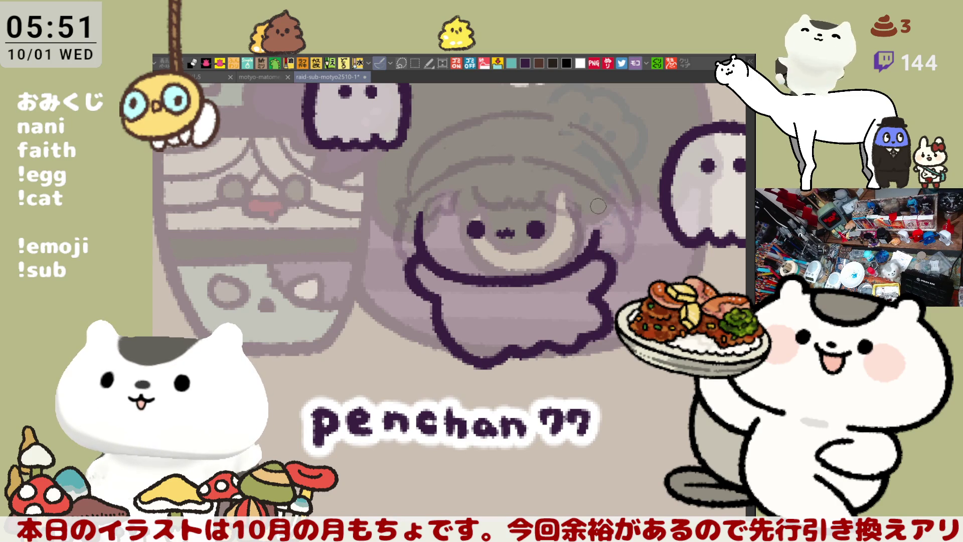
Sketch a small rounded mound on top of the head, retrying the curve until it fits.
left_click_drag(507, 149, 474, 183)
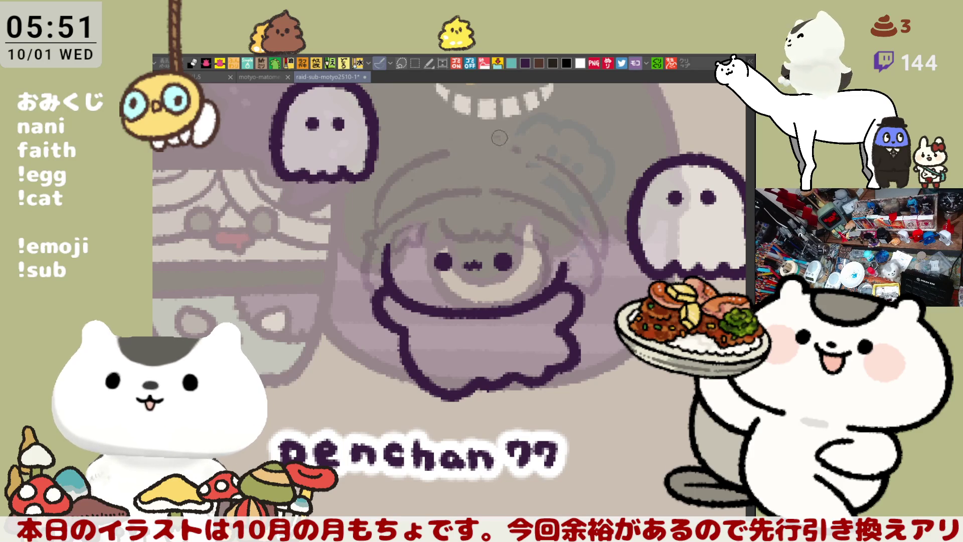
left_click_drag(464, 158, 481, 123)
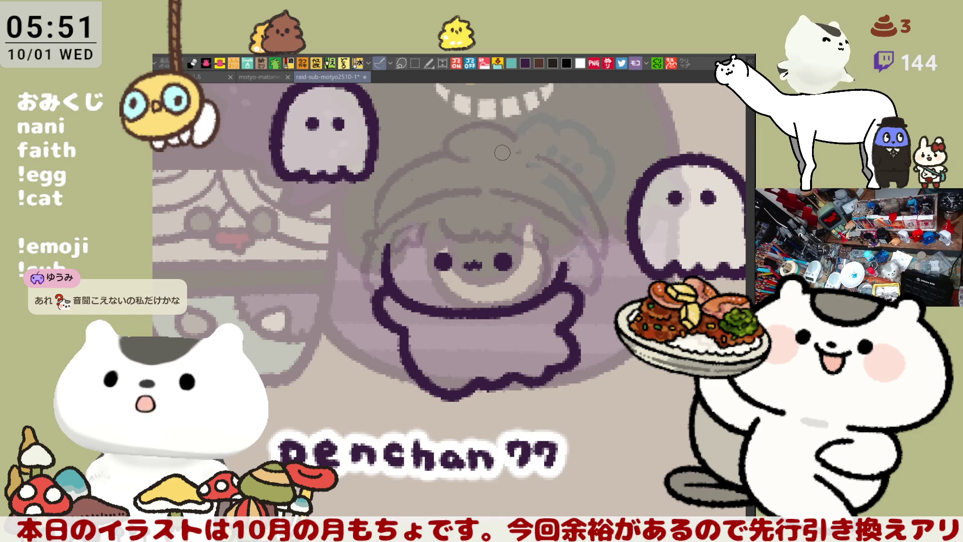
key("ctrl+z")
mouse_move(454, 164)
left_mouse_down()
mouse_move(485, 127)
mouse_move(521, 145)
mouse_move(476, 173)
left_mouse_up()
key("ctrl+z")
mouse_move(466, 133)
left_mouse_down()
mouse_move(501, 163)
mouse_move(479, 165)
left_mouse_up()
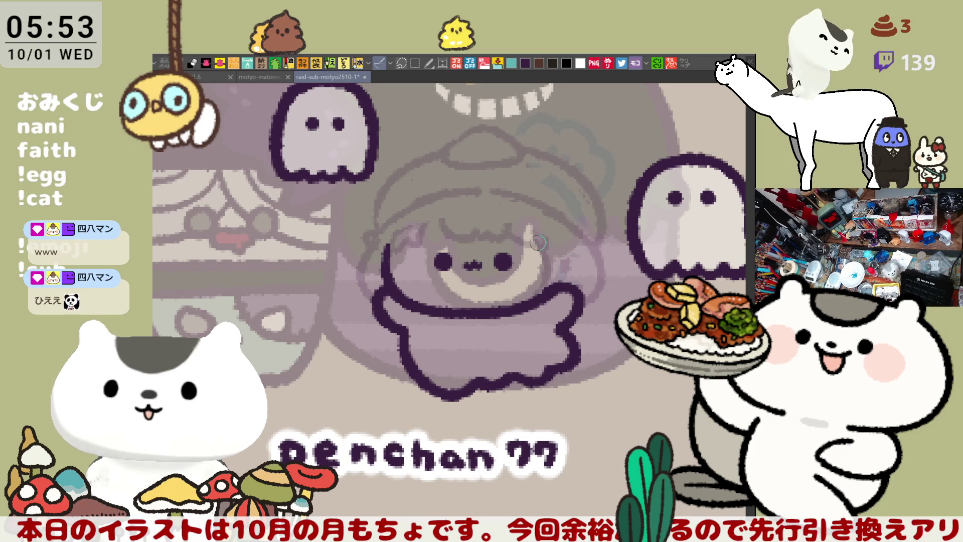
Draw a dark wavy fringe of bangs across the character's forehead.
left_click_drag(562, 250, 564, 268)
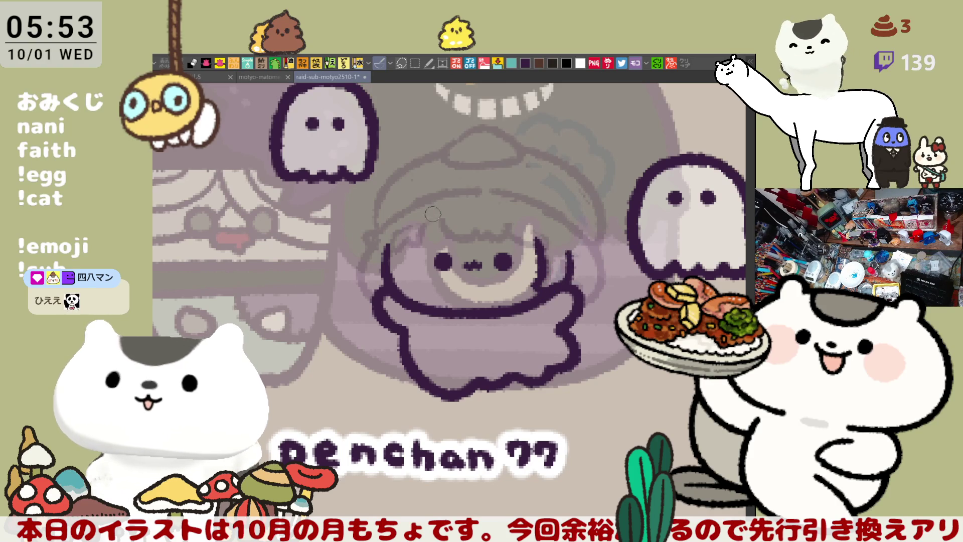
mouse_move(449, 203)
left_mouse_down()
mouse_move(441, 213)
mouse_move(464, 239)
mouse_move(480, 229)
mouse_move(448, 231)
mouse_move(512, 227)
mouse_move(524, 240)
mouse_move(509, 232)
left_mouse_up()
key("ctrl+z")
key("ctrl+z")
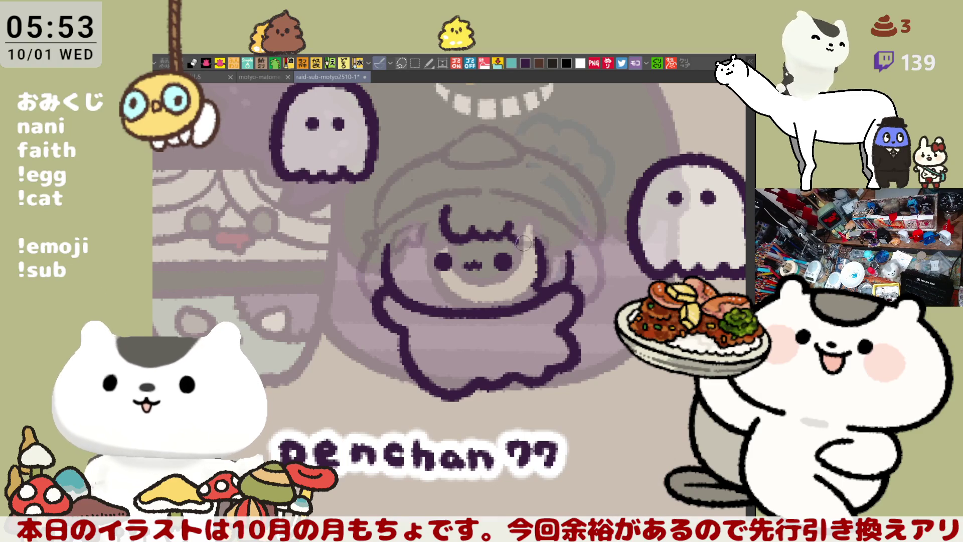
Add a dark hair stroke down the right side of the hair, redrawing it twice.
mouse_move(597, 323)
left_mouse_down()
mouse_move(316, 278)
mouse_move(256, 213)
mouse_move(408, 300)
mouse_move(489, 287)
mouse_move(438, 274)
left_mouse_up()
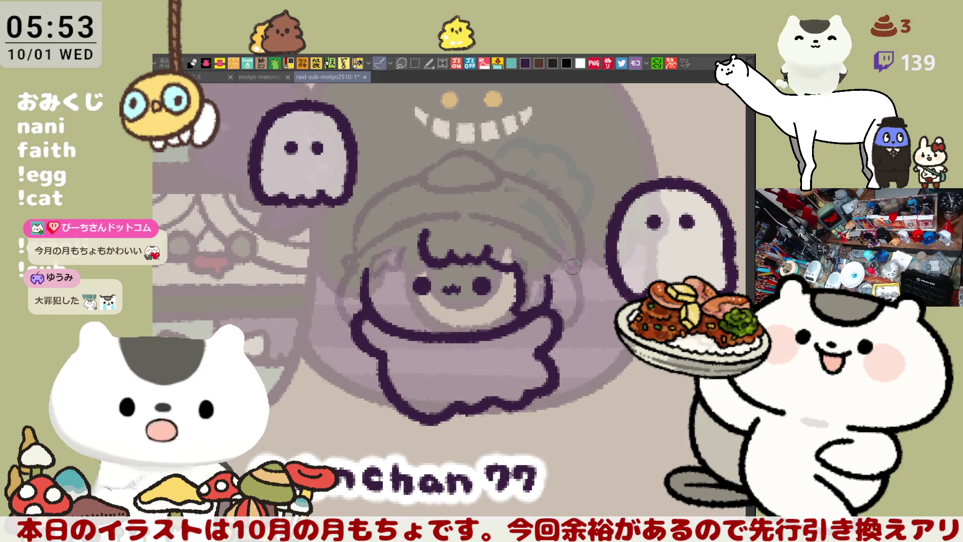
left_click_drag(572, 262, 559, 324)
key("ctrl+z")
mouse_move(572, 263)
left_mouse_down()
mouse_move(582, 301)
mouse_move(560, 323)
left_mouse_up()
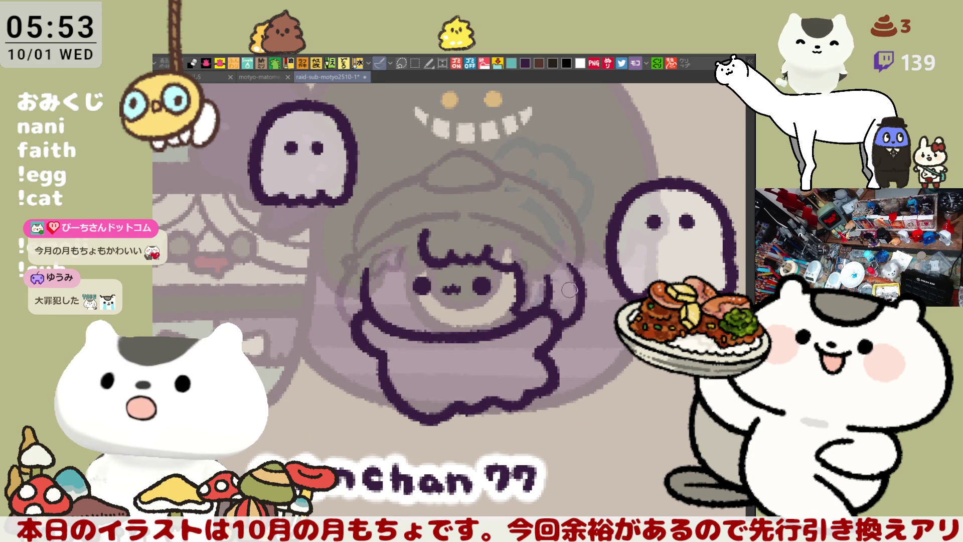
key("ctrl+z")
left_click_drag(571, 260, 562, 320)
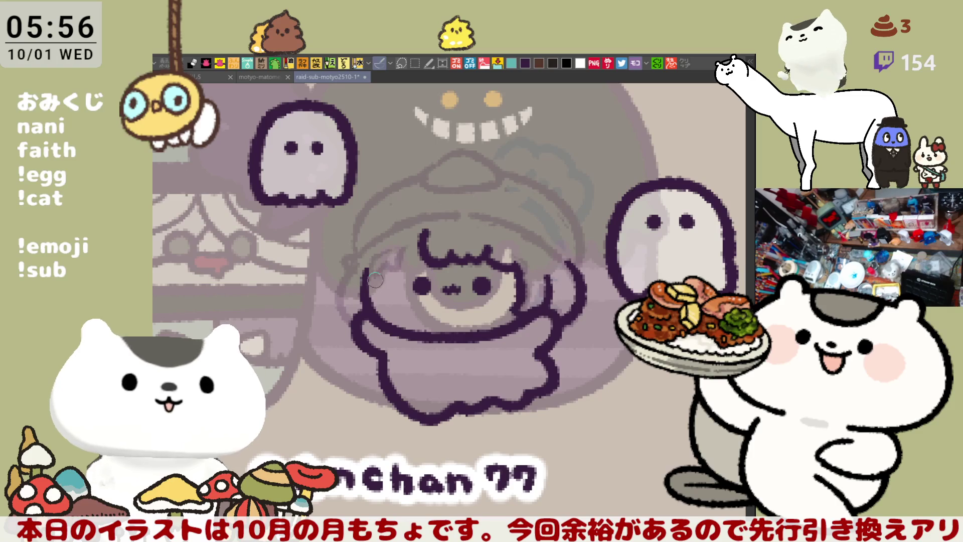
Draw a dark curve beside the head's left side and a diagonal hair peak on top.
left_click_drag(349, 270, 341, 313)
key("ctrl+z")
left_click_drag(350, 268, 341, 314)
key("ctrl+z")
left_click_drag(350, 268, 354, 322)
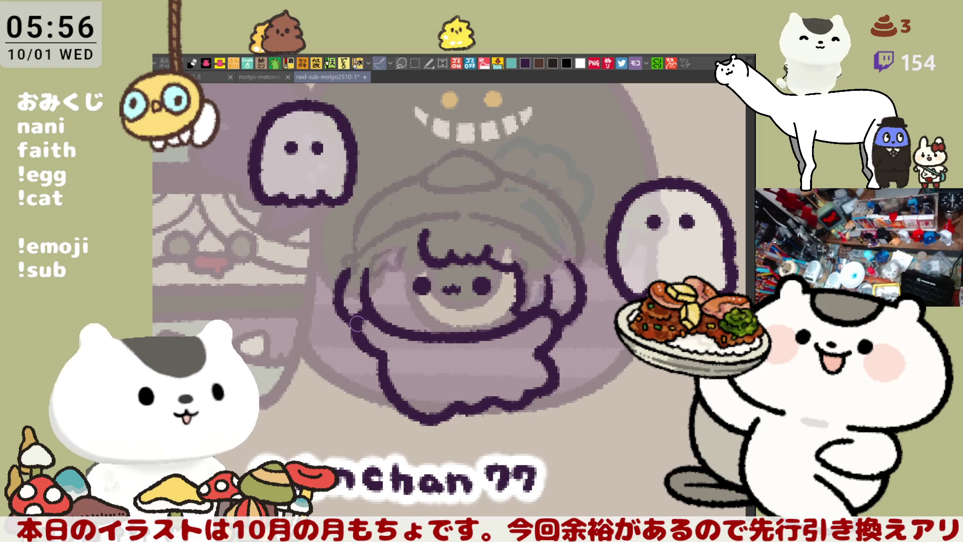
key("ctrl+z")
mouse_move(350, 268)
left_mouse_down()
mouse_move(336, 308)
mouse_move(359, 326)
left_mouse_up()
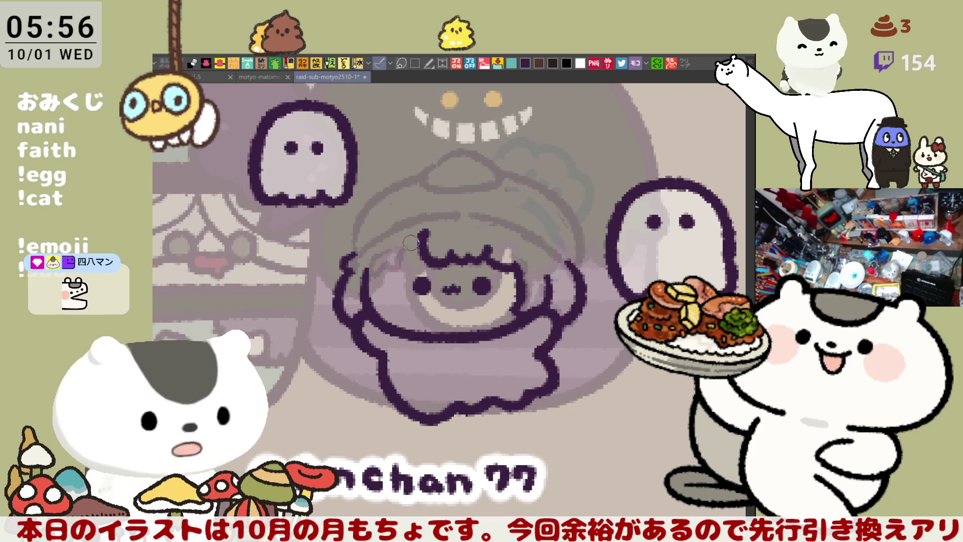
left_click_drag(427, 232, 401, 260)
left_click_drag(426, 231, 405, 253)
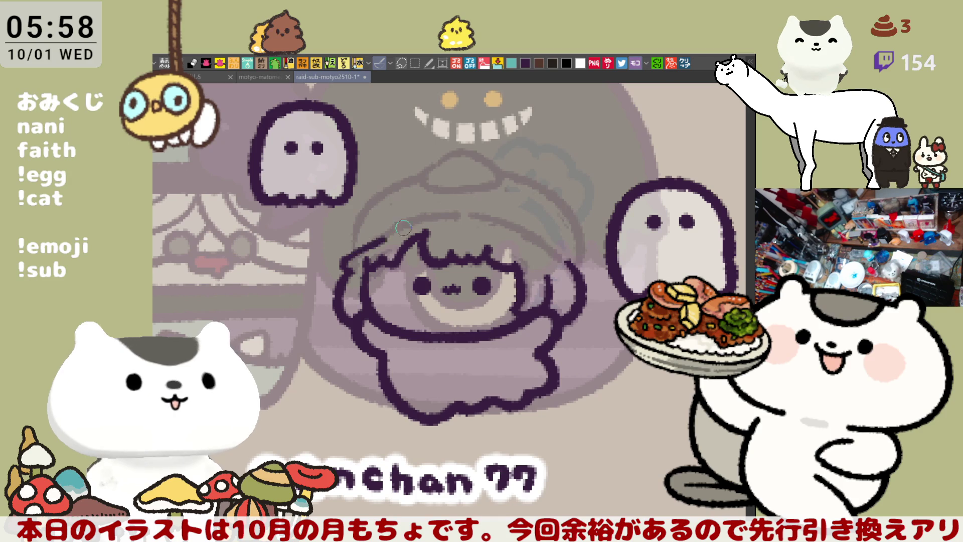
Redraw the hair outline arc left to right until clean, then erase a bit on the left.
mouse_move(351, 253)
left_mouse_down()
mouse_move(381, 232)
mouse_move(466, 215)
left_mouse_up()
key("ctrl+z")
left_click_drag(349, 253, 458, 214)
key("ctrl+z")
mouse_move(352, 252)
left_mouse_down()
mouse_move(381, 235)
mouse_move(479, 219)
left_mouse_up()
key("ctrl+z")
mouse_move(351, 253)
left_mouse_down()
mouse_move(449, 217)
mouse_move(489, 223)
left_mouse_up()
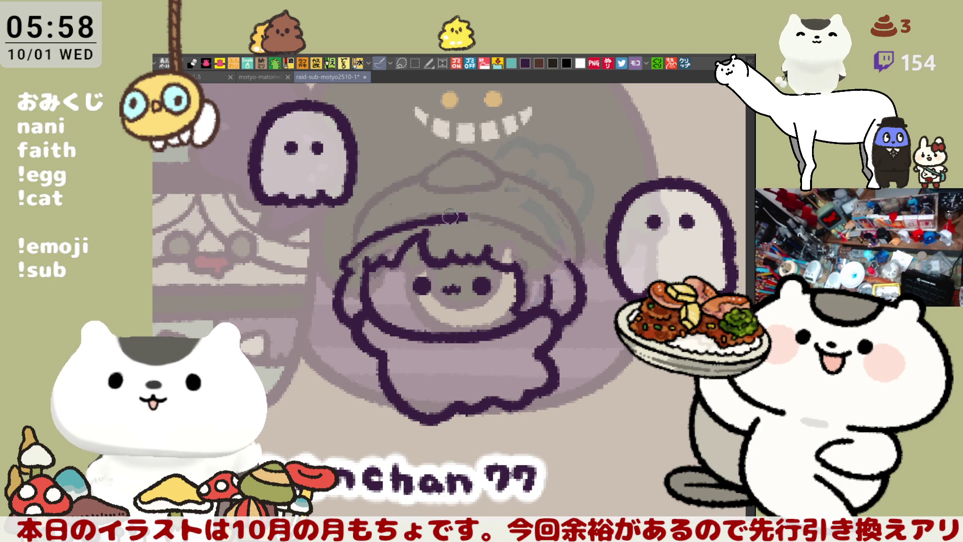
key("ctrl+z")
mouse_move(351, 253)
left_mouse_down()
mouse_move(436, 216)
mouse_move(476, 222)
mouse_move(395, 226)
mouse_move(474, 215)
mouse_move(546, 253)
left_mouse_up()
key("ctrl+z")
key("ctrl+z")
left_click_drag(449, 210, 550, 244)
key("ctrl+z")
left_click_drag(434, 217, 552, 249)
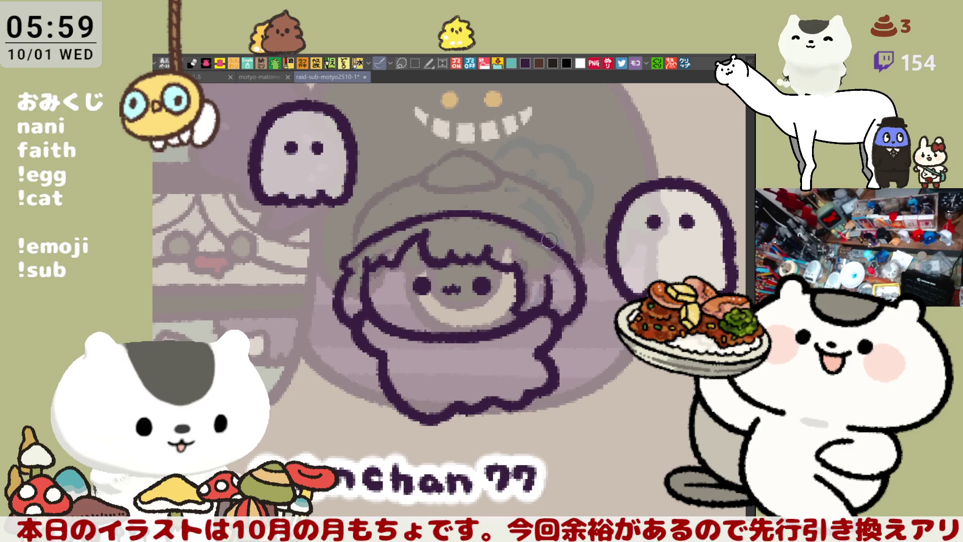
mouse_move(376, 253)
left_mouse_down()
mouse_move(368, 263)
mouse_move(379, 253)
mouse_move(396, 272)
mouse_move(397, 245)
mouse_move(423, 236)
mouse_move(401, 261)
mouse_move(421, 233)
mouse_move(401, 260)
mouse_move(357, 261)
mouse_move(386, 268)
mouse_move(403, 253)
mouse_move(366, 273)
mouse_move(411, 258)
mouse_move(384, 265)
mouse_move(409, 260)
mouse_move(401, 273)
mouse_move(404, 258)
mouse_move(385, 269)
mouse_move(407, 258)
mouse_move(397, 261)
mouse_move(409, 235)
mouse_move(402, 266)
mouse_move(417, 233)
mouse_move(398, 265)
mouse_move(386, 267)
mouse_move(393, 254)
left_mouse_up()
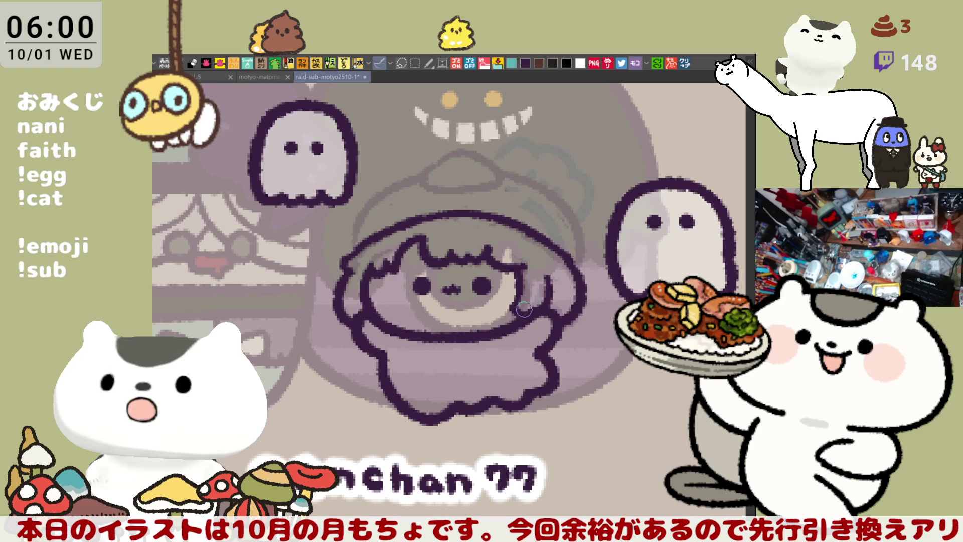
Add a short dark curve to the right side of the hair outline.
left_click_drag(515, 254, 549, 246)
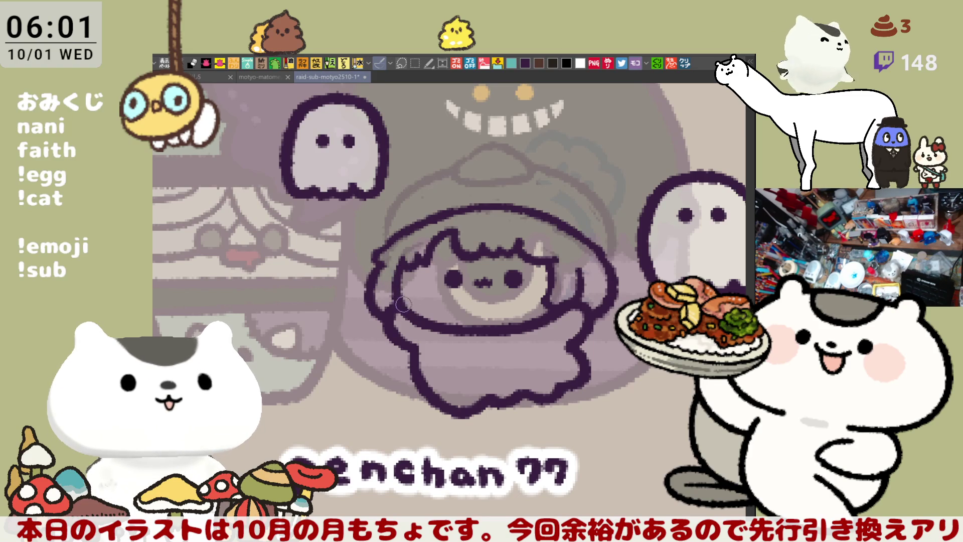
mouse_move(407, 279)
left_mouse_down()
mouse_move(663, 215)
mouse_move(361, 258)
left_mouse_up()
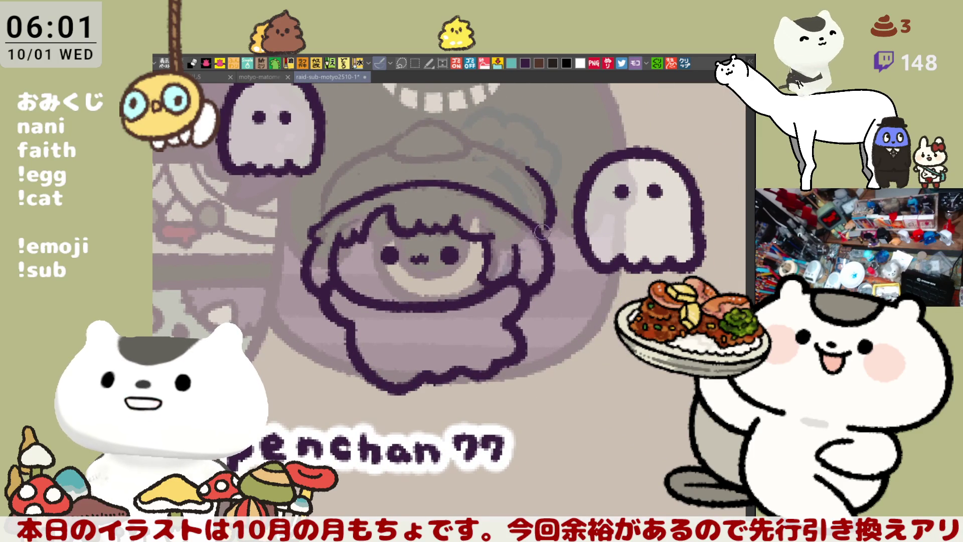
mouse_move(528, 172)
left_mouse_down()
mouse_move(546, 189)
mouse_move(549, 236)
left_mouse_up()
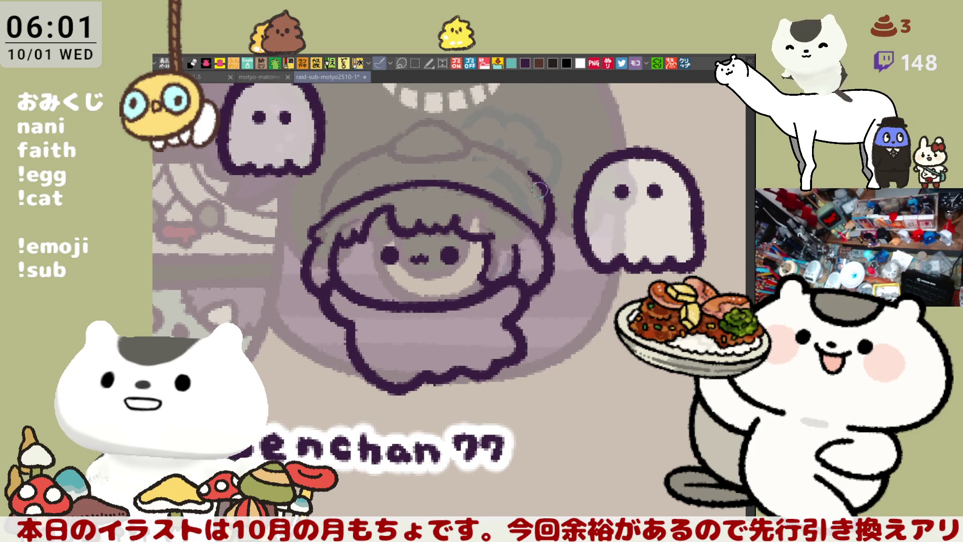
Draw the hat's upper outline curve and left edge, then mirror the canvas horizontally.
left_click_drag(464, 135, 531, 171)
key("ctrl+z")
left_click_drag(464, 135, 518, 161)
key("ctrl+z")
left_click_drag(461, 135, 536, 182)
key("ctrl+z")
left_click_drag(460, 136, 532, 175)
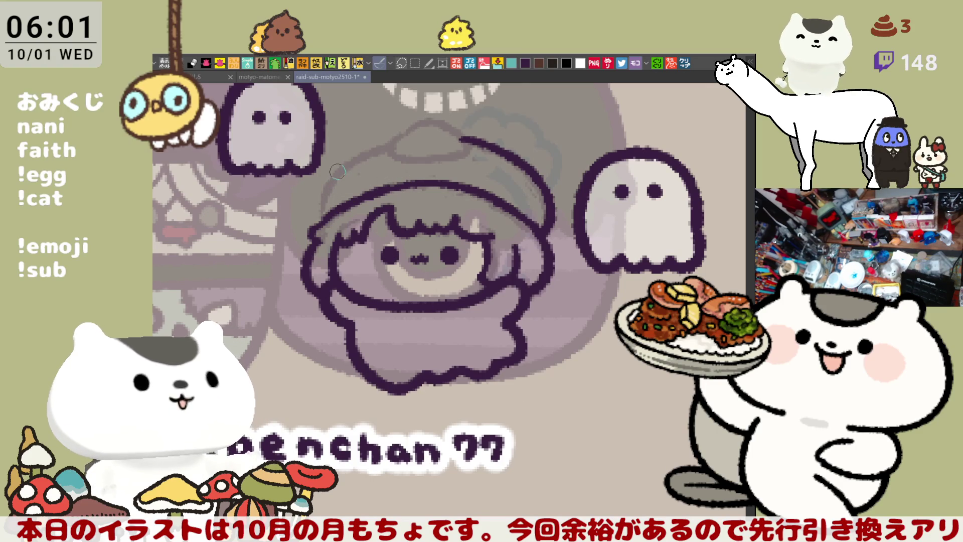
left_click_drag(334, 169, 326, 215)
key("h")
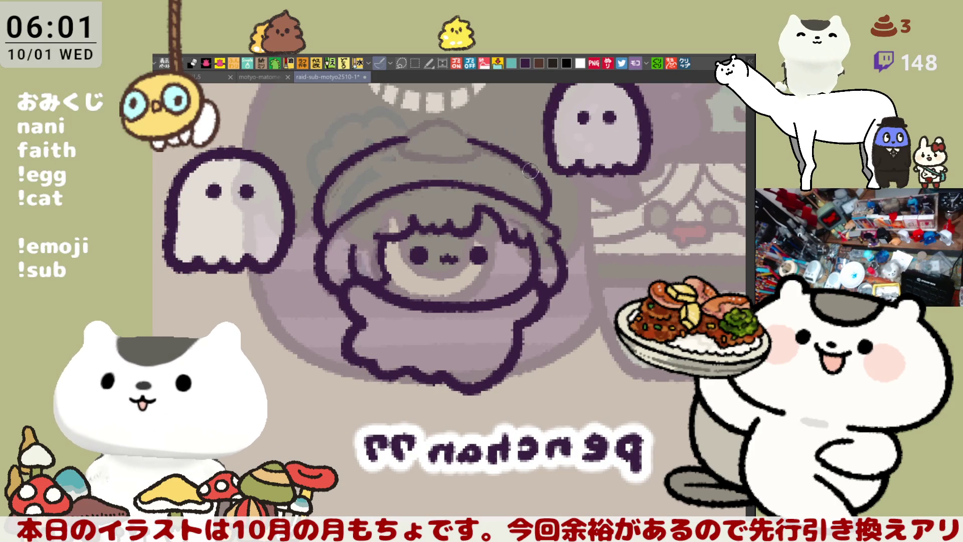
Unflip the canvas and outline the top of the hat, darkening the line.
key("h")
left_click_drag(373, 159, 439, 181)
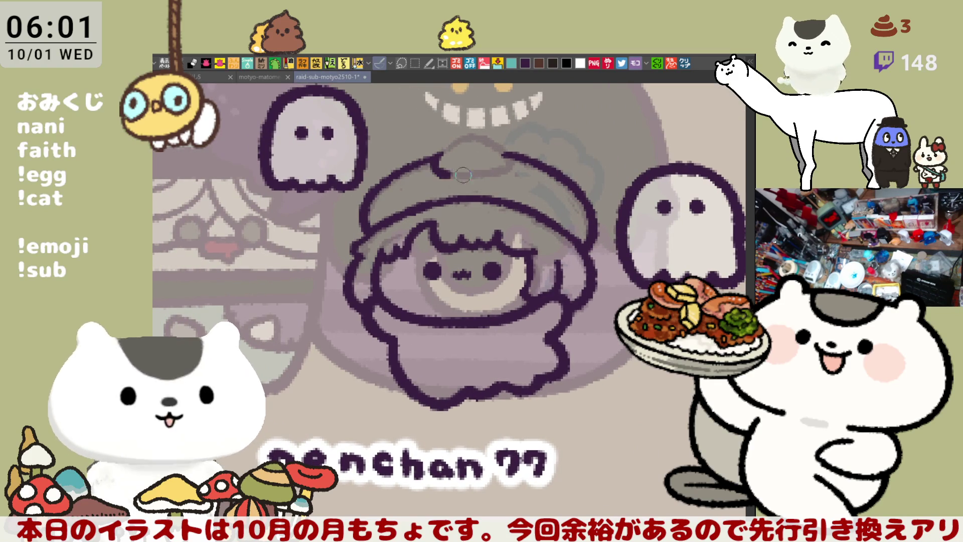
left_click_drag(435, 158, 481, 174)
key("ctrl+z")
left_click_drag(435, 153, 477, 172)
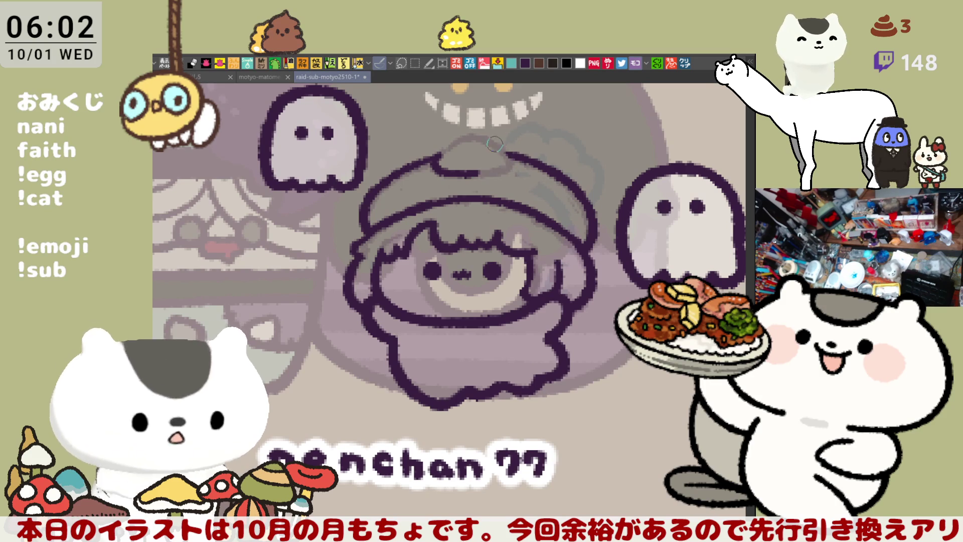
left_click_drag(499, 144, 474, 160)
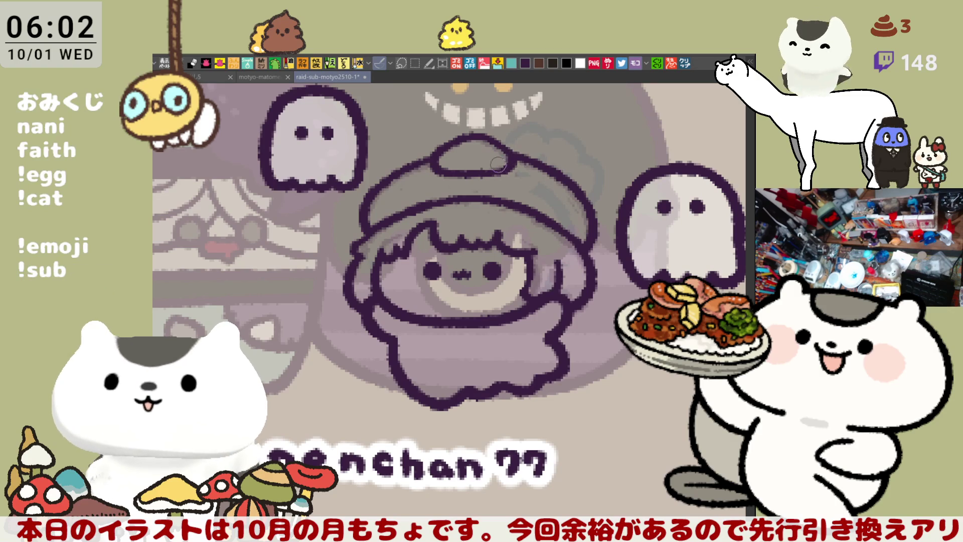
Reshape the left edge of the hat's knob and pan around to check it.
mouse_move(441, 160)
left_mouse_down()
mouse_move(434, 151)
mouse_move(440, 176)
mouse_move(433, 153)
mouse_move(445, 151)
mouse_move(448, 165)
mouse_move(451, 153)
mouse_move(427, 157)
mouse_move(445, 153)
mouse_move(450, 188)
mouse_move(473, 190)
left_mouse_up()
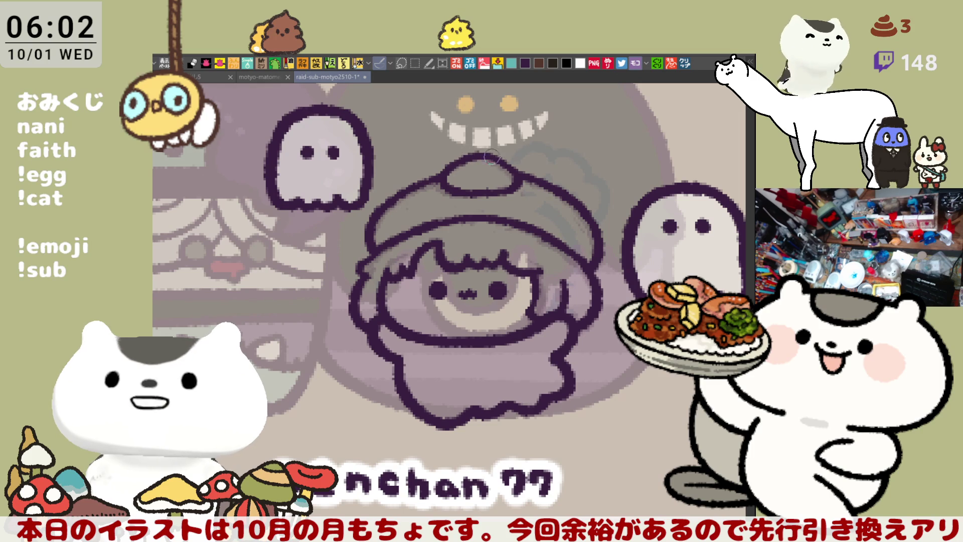
left_click_drag(513, 174, 508, 160)
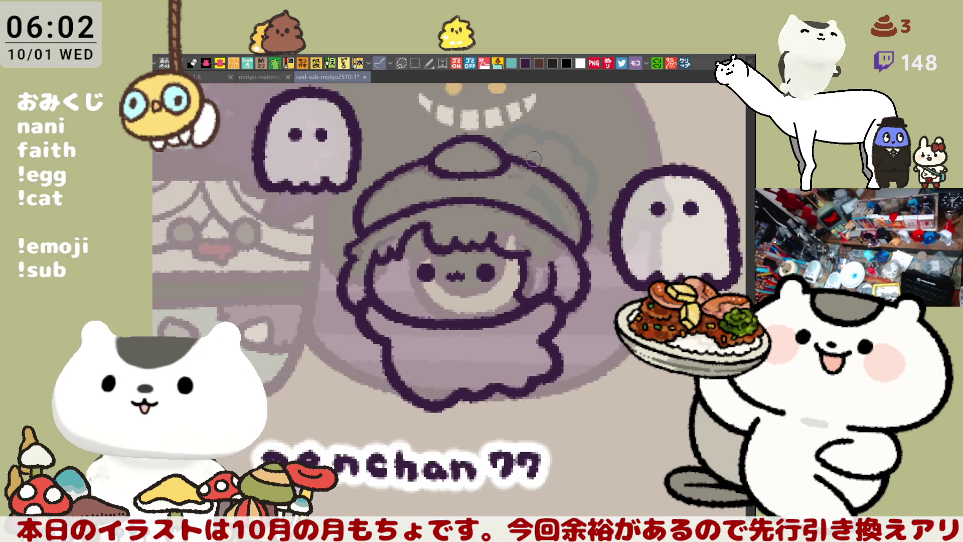
left_click_drag(408, 165, 455, 176)
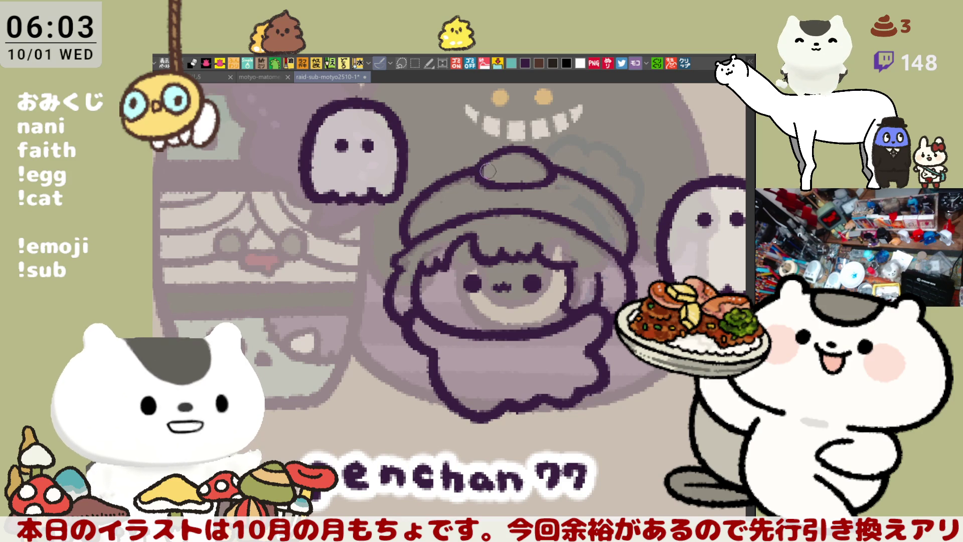
left_click_drag(517, 193, 482, 176)
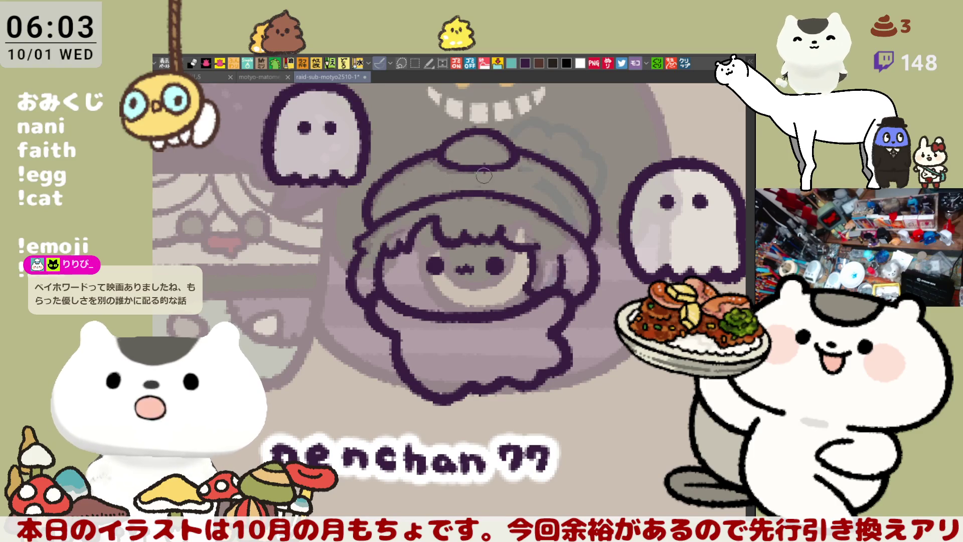
left_click_drag(454, 177, 481, 190)
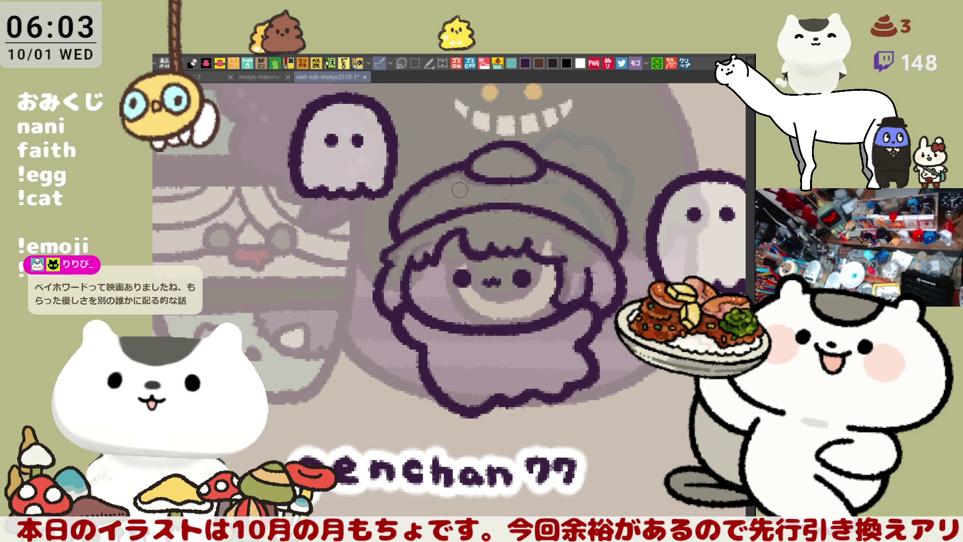